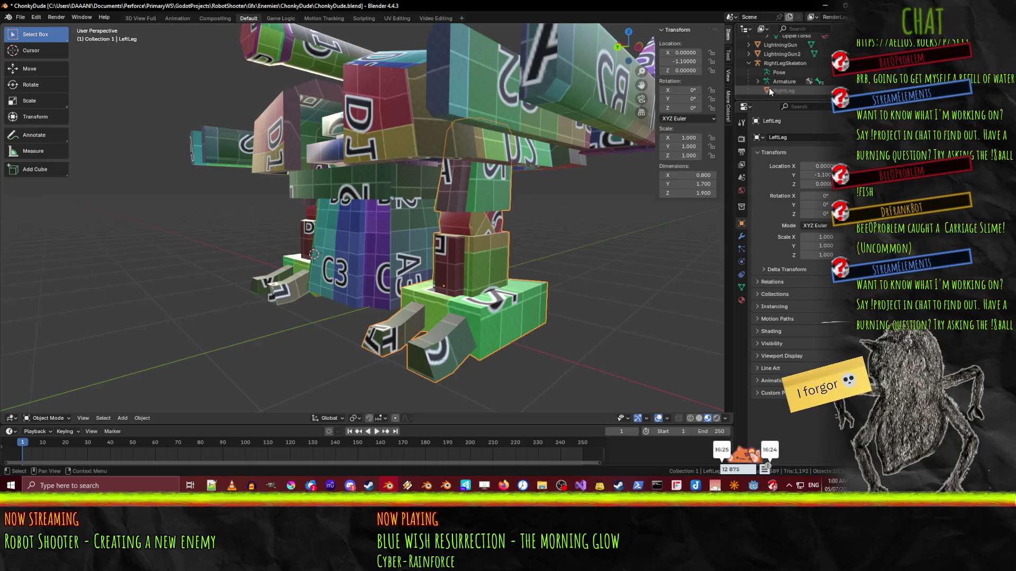
# Rename the mesh entry under RightLeg in the Outliner to RightLegMesh
pyautogui.click(785, 90)
pyautogui.doubleClick(785, 90)
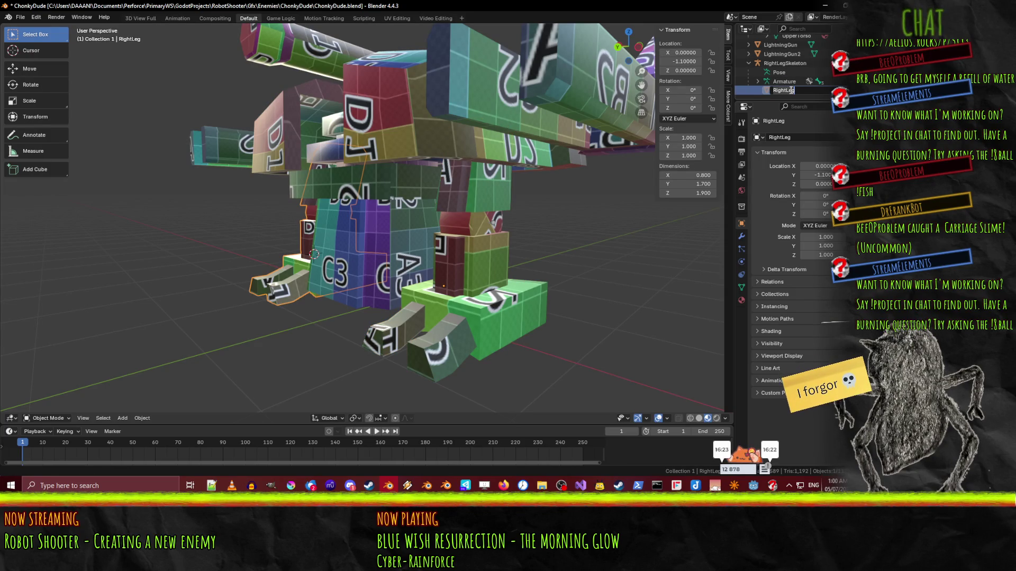
pyautogui.scroll(3, 783, 72)
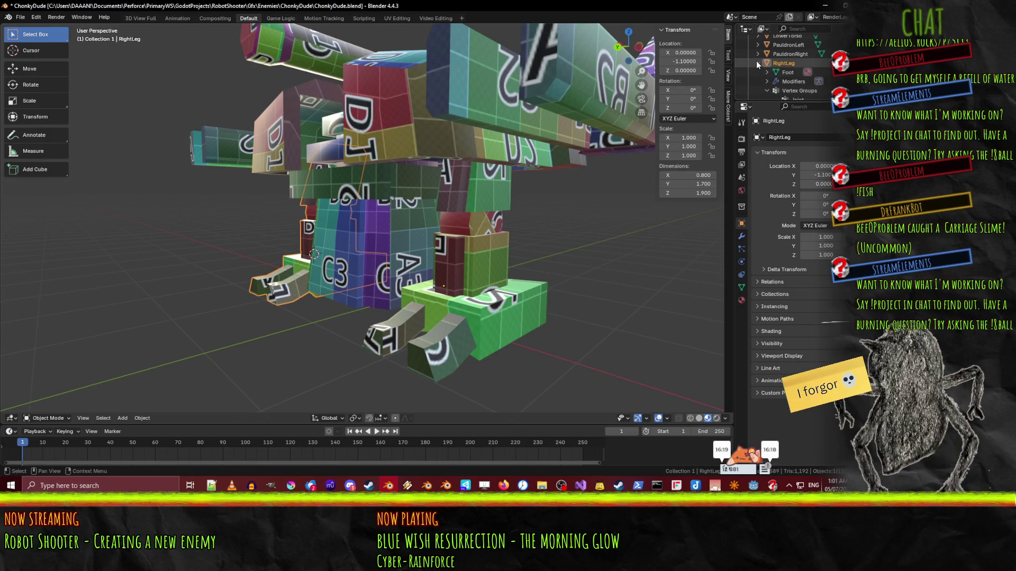
pyautogui.scroll(-2, 796, 88)
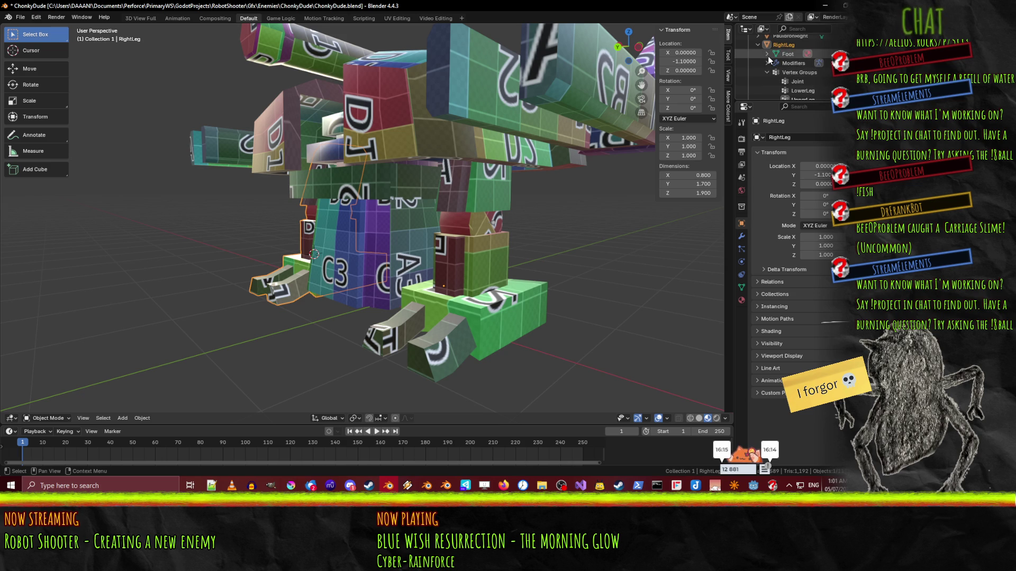
pyautogui.scroll(1, 790, 58)
pyautogui.write('RightLegMesh')
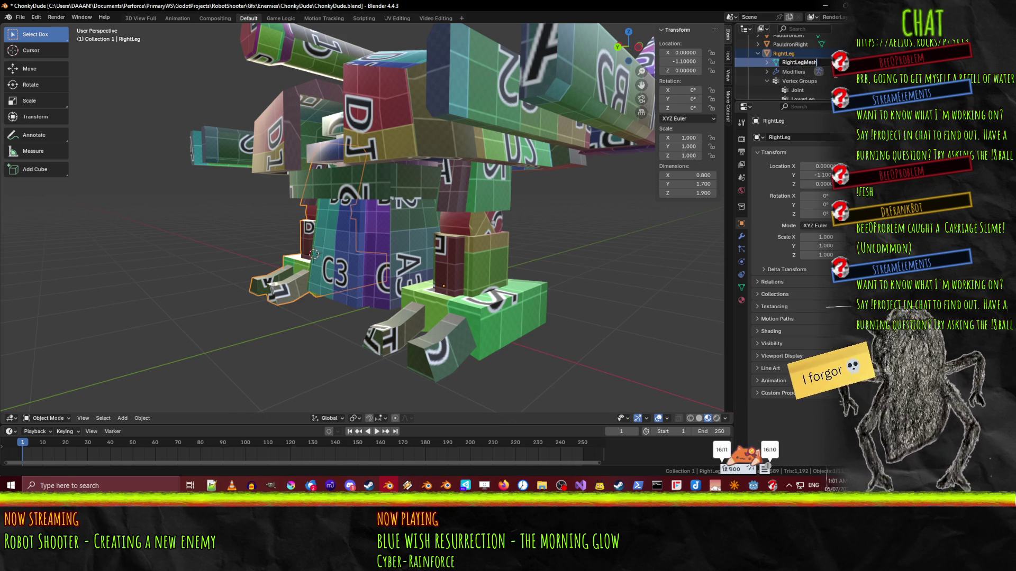
pyautogui.press('Return')
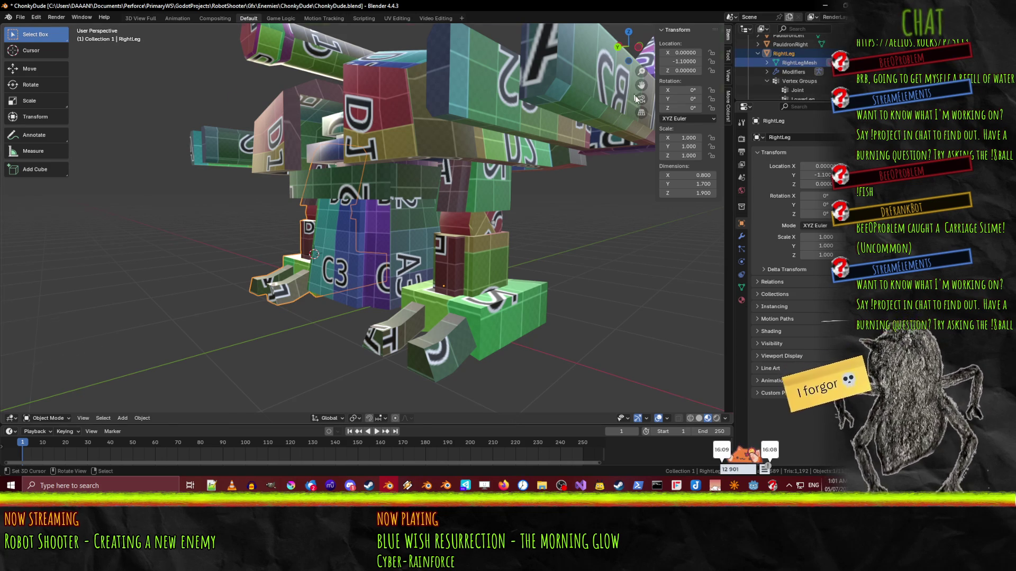
pyautogui.scroll(-5, 637, 98)
pyautogui.scroll(10, 801, 65)
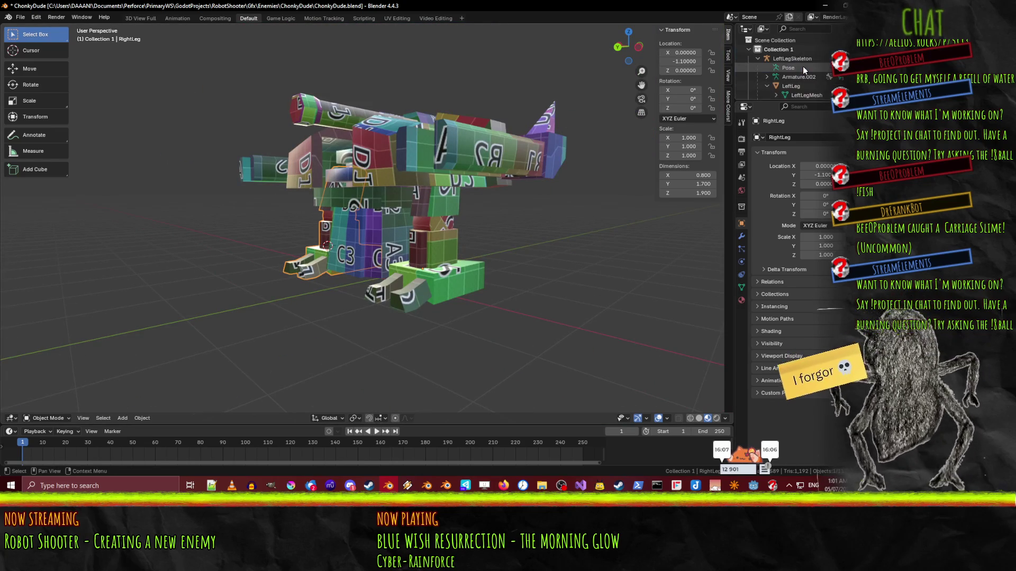
# Put LeftLeg into Edit Mode with all vertices selected, and save
pyautogui.click(812, 57)
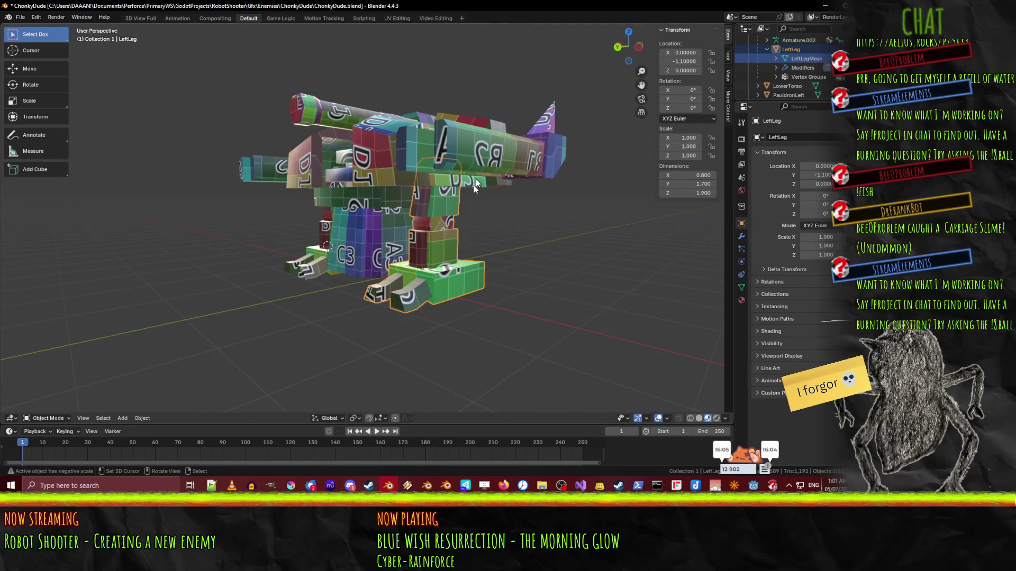
pyautogui.press('Tab')
pyautogui.moveTo(424, 241); pyautogui.dragTo(492, 242, button='middle')
pyautogui.press('a')
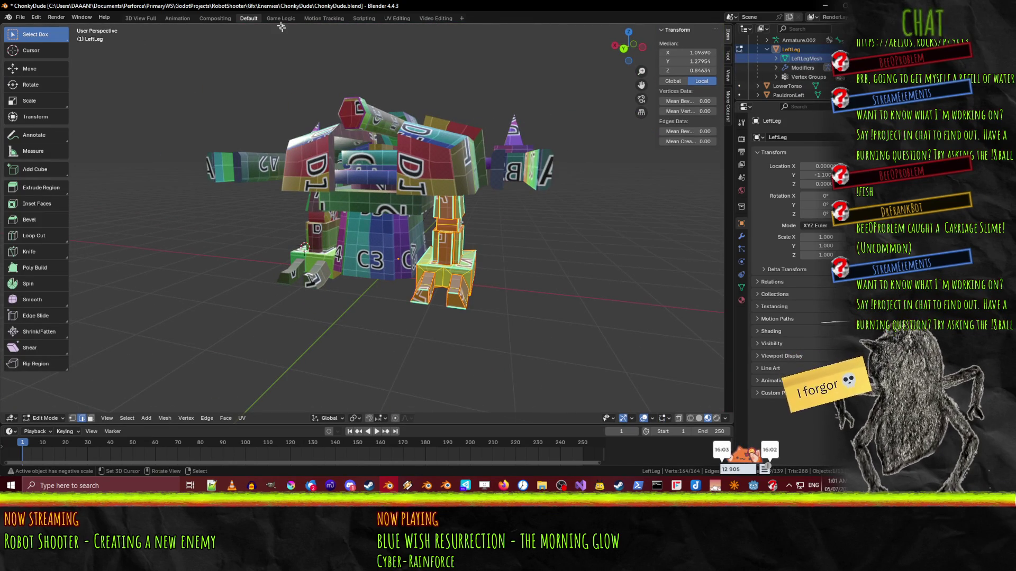
pyautogui.hotkey('ctrl', 's')
# In UV Editing, slide all left-leg UVs 256 px along X onto A3–D4, save, then deselect
pyautogui.click(397, 19)
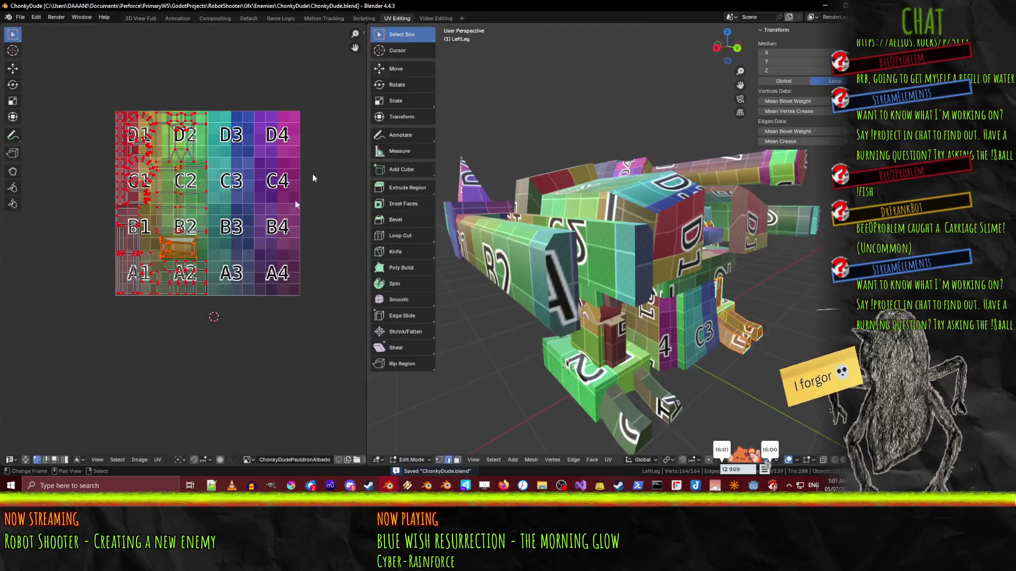
pyautogui.press('a')
pyautogui.scroll(2, 183, 239)
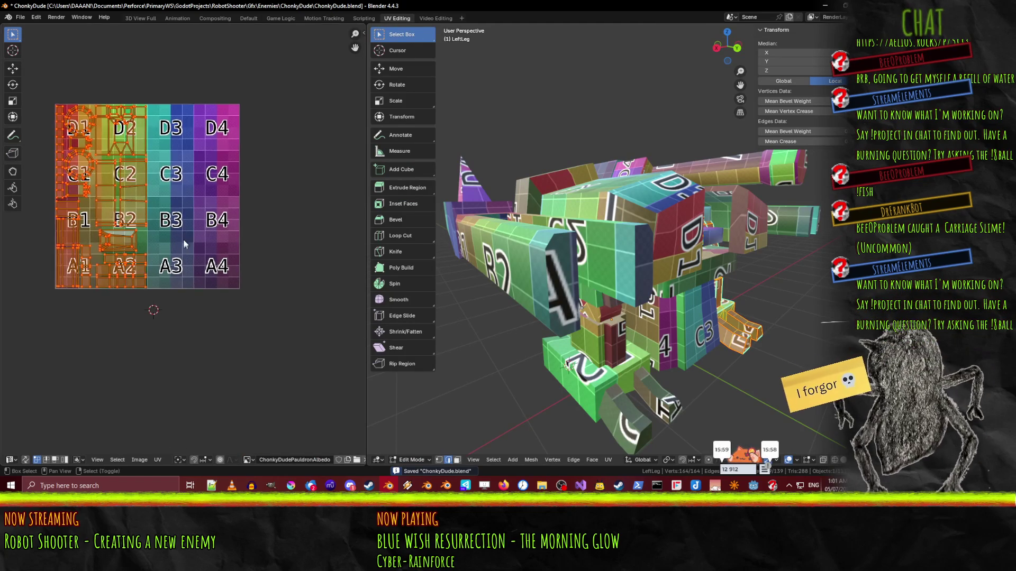
pyautogui.scroll(-1, 183, 242)
pyautogui.press('g')
pyautogui.press('x')
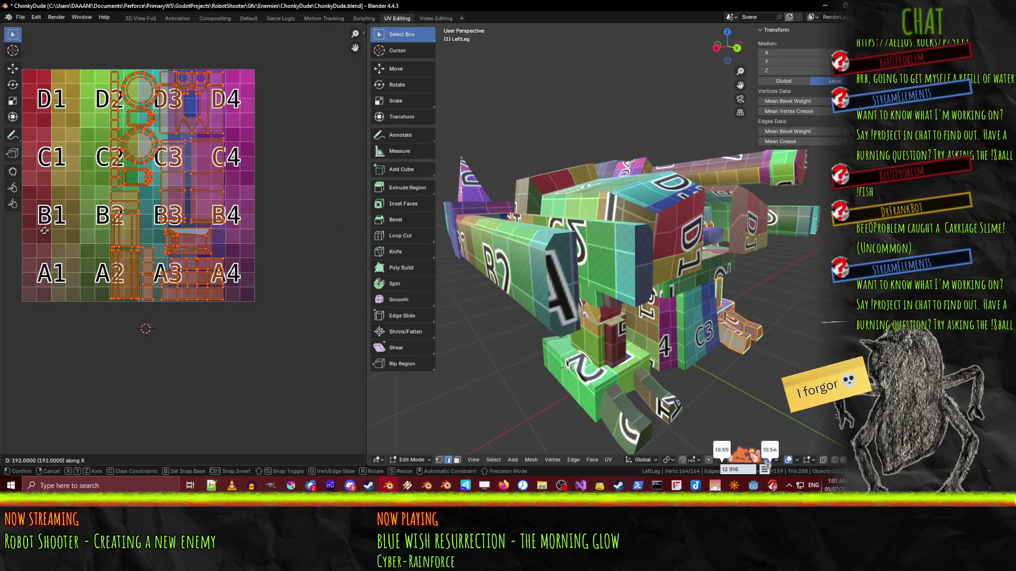
pyautogui.click(77, 228)
pyautogui.scroll(3, 72, 230)
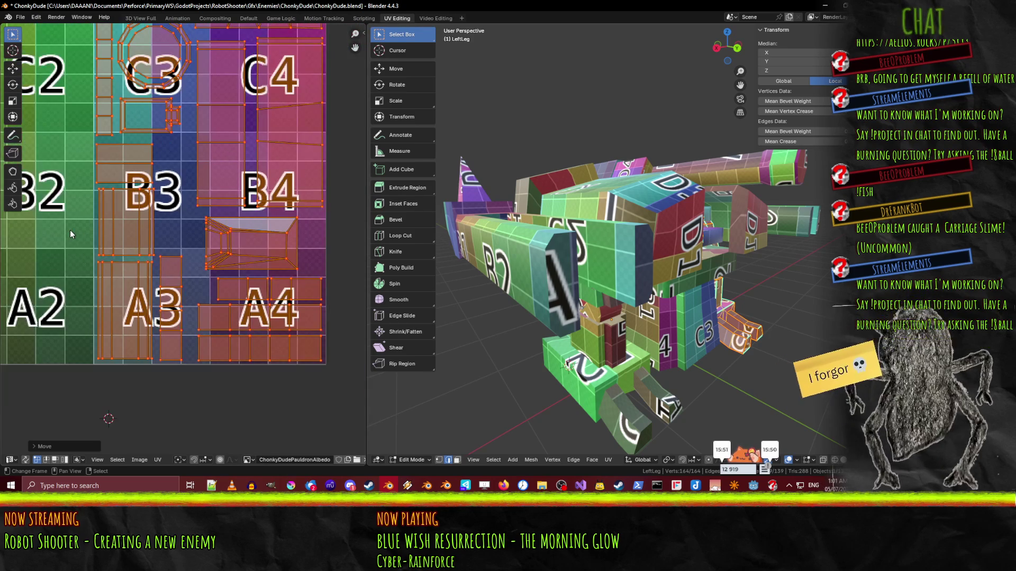
pyautogui.keyDown('shift'); pyautogui.moveTo(70, 235); pyautogui.dragTo(55, 226, button='middle'); pyautogui.keyUp('shift')
pyautogui.scroll(-3, 101, 233)
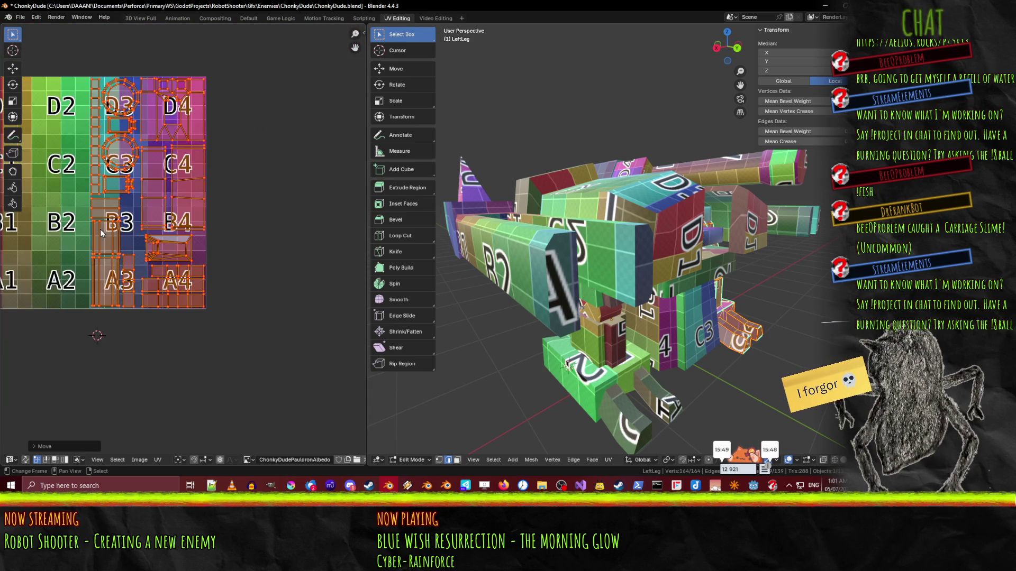
pyautogui.hotkey('ctrl', 's')
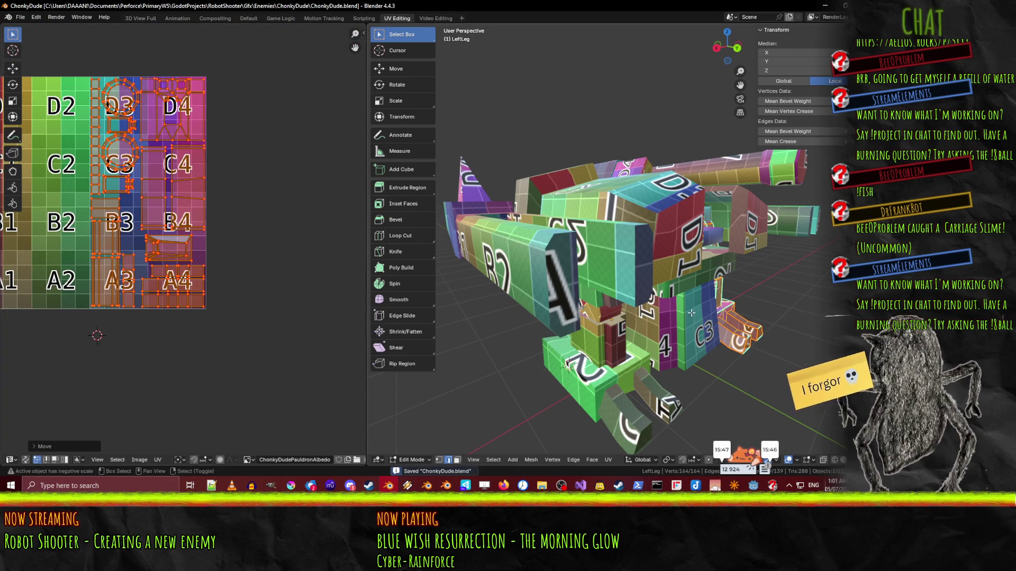
pyautogui.moveTo(691, 313)
pyautogui.mouseDown(button='middle')
pyautogui.moveTo(611, 263)
pyautogui.moveTo(620, 279)
pyautogui.moveTo(658, 261)
pyautogui.moveTo(525, 297)
pyautogui.moveTo(635, 281)
pyautogui.mouseUp(button='middle')
pyautogui.hotkey('alt', 'a')
# Leave leg mesh editing and select the LeftLegSkeleton armature
pyautogui.press('Tab')
pyautogui.scroll(4, 635, 282)
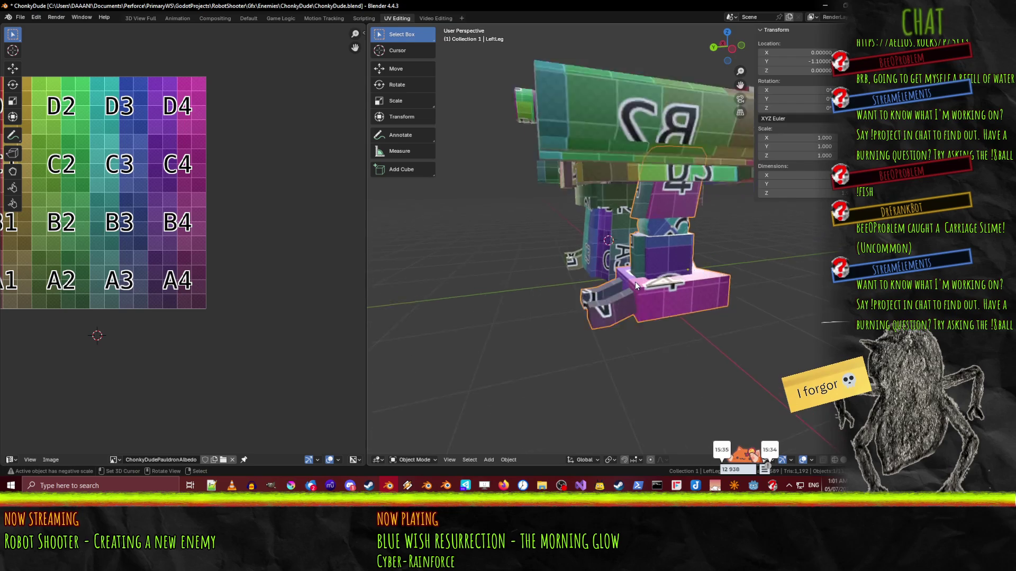
pyautogui.scroll(2, 698, 216)
pyautogui.click(691, 222)
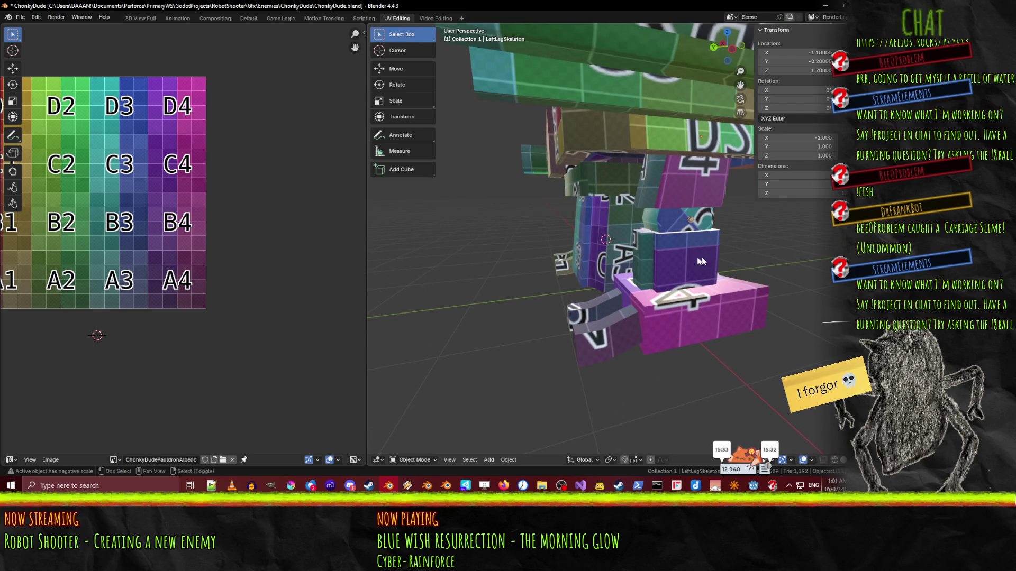
pyautogui.keyDown('shift'); pyautogui.moveTo(701, 256); pyautogui.dragTo(573, 265, button='middle'); pyautogui.keyUp('shift')
pyautogui.press('Tab')
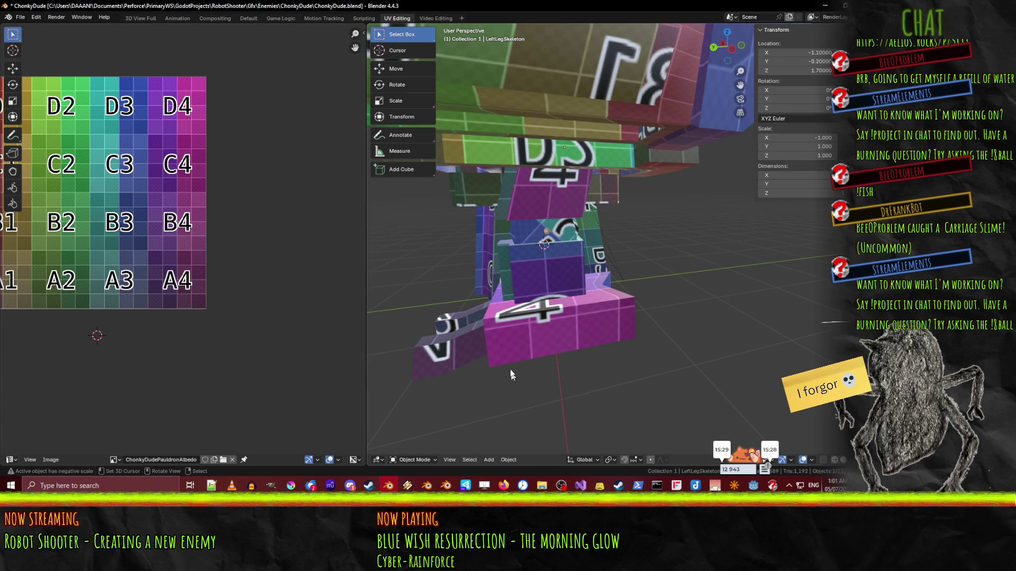
# In the Default workspace, put the skeleton in Pose Mode and select the LowerLeg bone
pyautogui.click(246, 18)
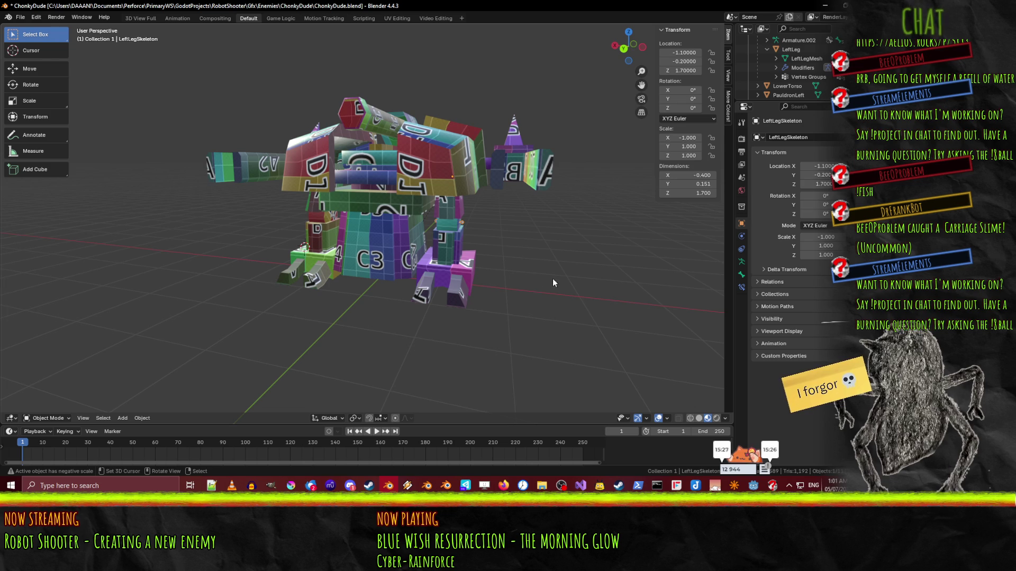
pyautogui.click(48, 418)
pyautogui.click(51, 408)
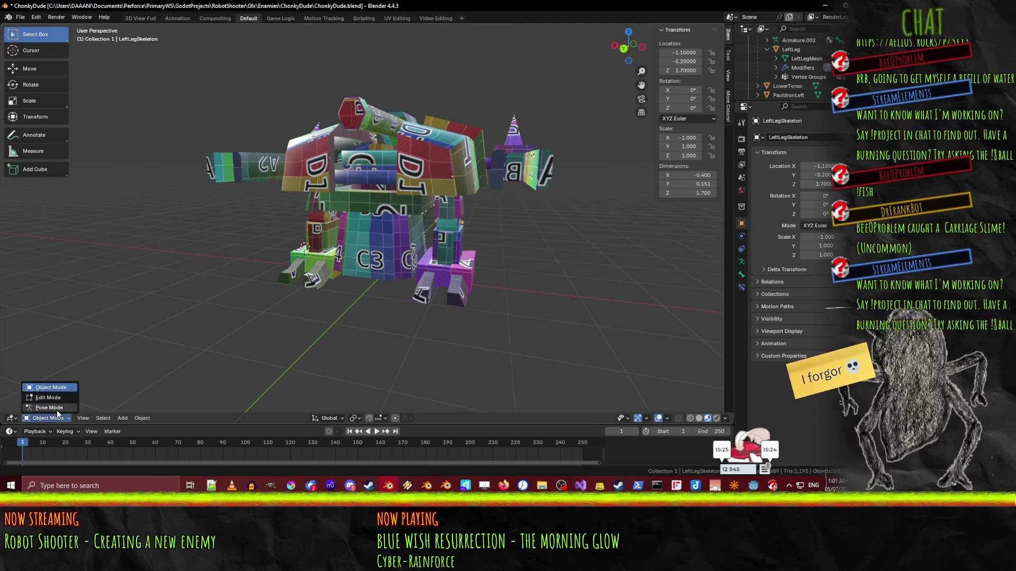
pyautogui.moveTo(264, 381)
pyautogui.mouseDown(button='middle')
pyautogui.moveTo(469, 356)
pyautogui.moveTo(369, 267)
pyautogui.mouseUp(button='middle')
pyautogui.click(370, 267)
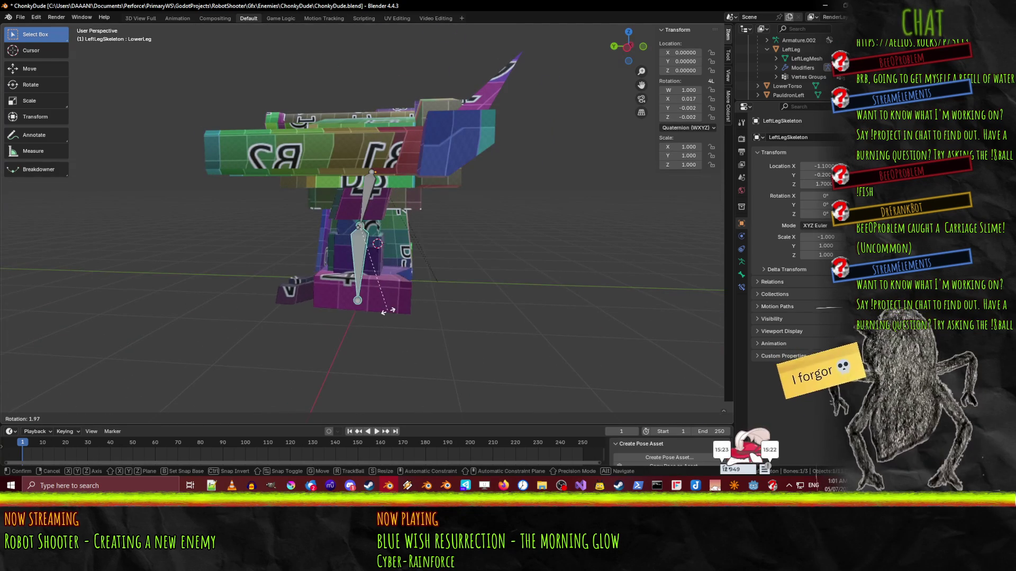
# Test-rotate the LowerLeg bone around X, cancelling each time to keep the rest pose
pyautogui.press('r')
pyautogui.press('Escape')
pyautogui.moveTo(436, 313); pyautogui.dragTo(476, 344, button='middle')
pyautogui.press('r')
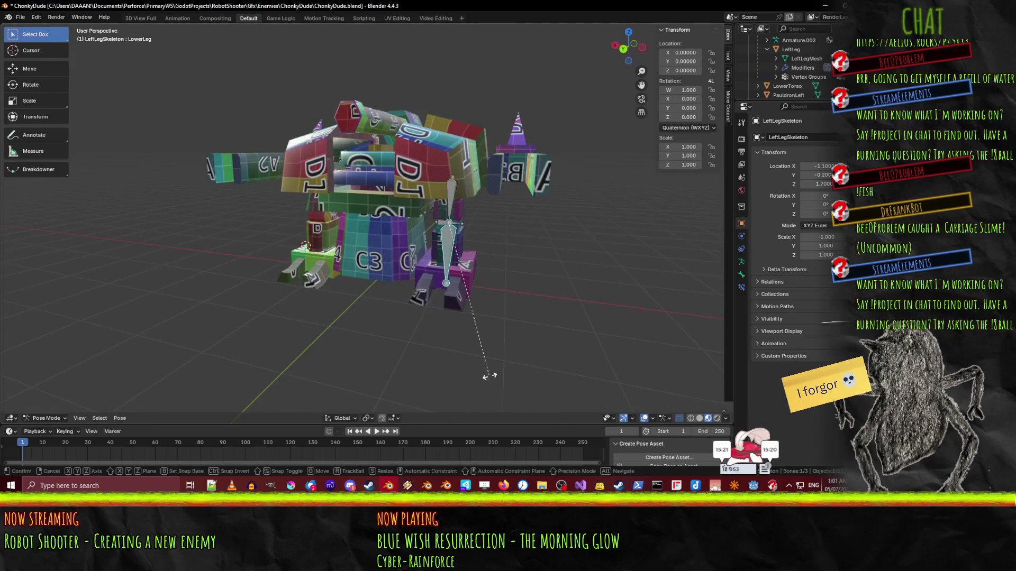
pyautogui.press('x')
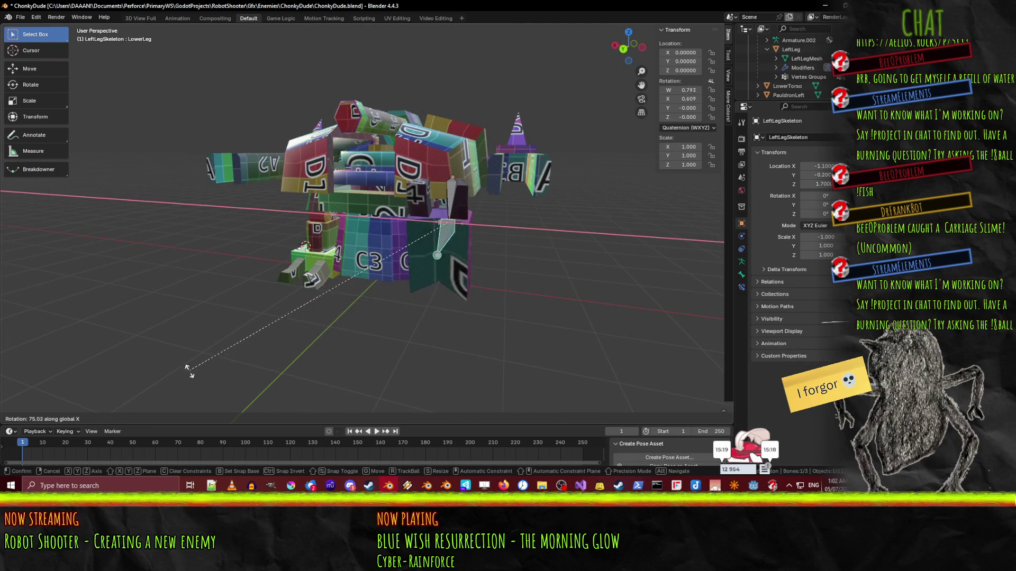
pyautogui.press('Escape')
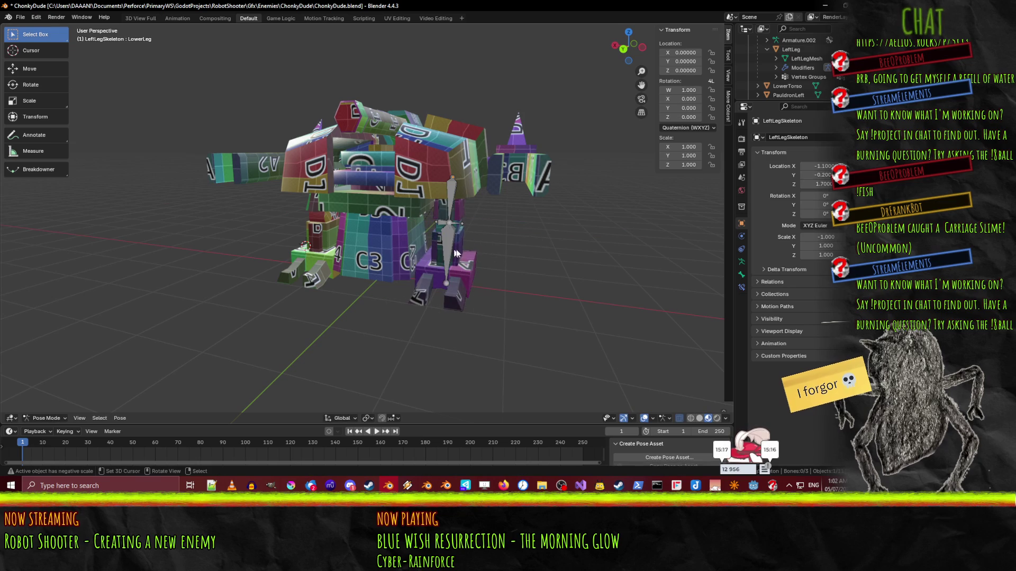
pyautogui.press('r')
pyautogui.press('x')
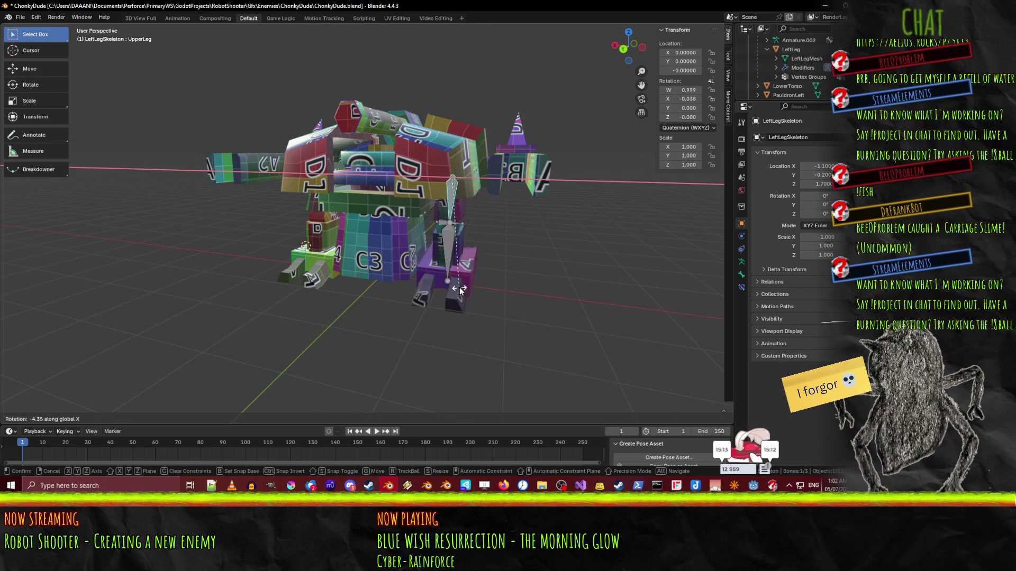
pyautogui.press('Escape')
# Save the file and switch LeftLegSkeleton into bone Edit Mode
pyautogui.moveTo(465, 286)
pyautogui.mouseDown(button='middle')
pyautogui.moveTo(502, 285)
pyautogui.moveTo(424, 358)
pyautogui.moveTo(402, 332)
pyautogui.moveTo(435, 300)
pyautogui.mouseUp(button='middle')
pyautogui.hotkey('ctrl', 's')
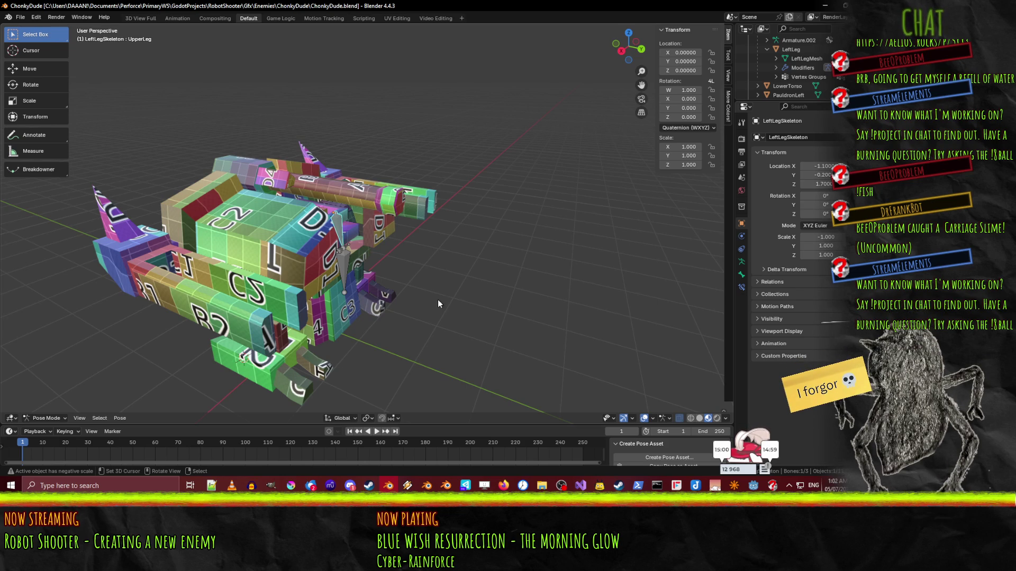
pyautogui.moveTo(438, 301)
pyautogui.mouseDown(button='middle')
pyautogui.moveTo(485, 267)
pyautogui.moveTo(502, 322)
pyautogui.moveTo(476, 338)
pyautogui.moveTo(388, 253)
pyautogui.mouseUp(button='middle')
pyautogui.press('Tab')
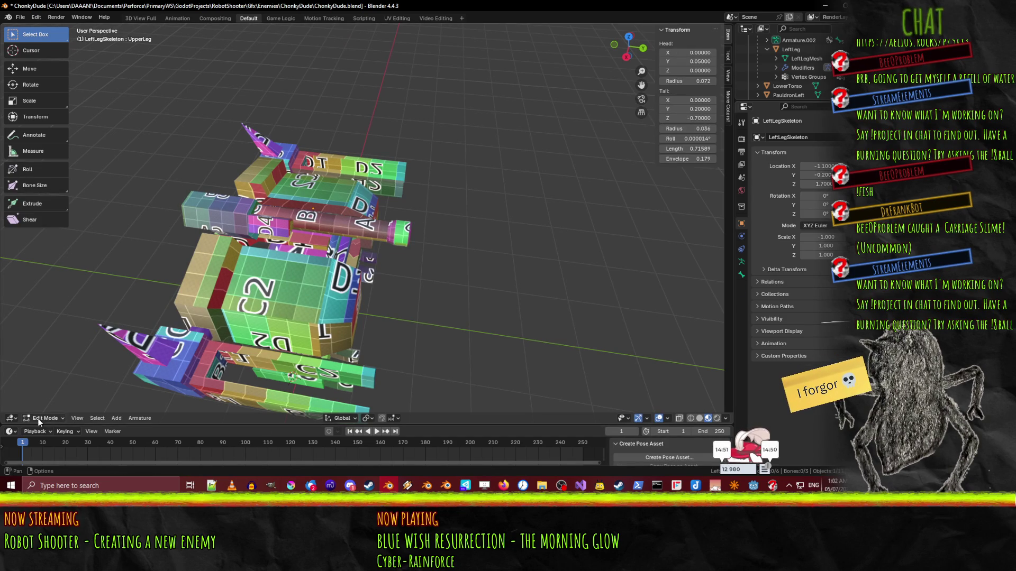
# Back in Object Mode, put RocketLawnchair into Edit Mode and view it from the right
pyautogui.click(39, 419)
pyautogui.click(56, 388)
pyautogui.click(370, 230)
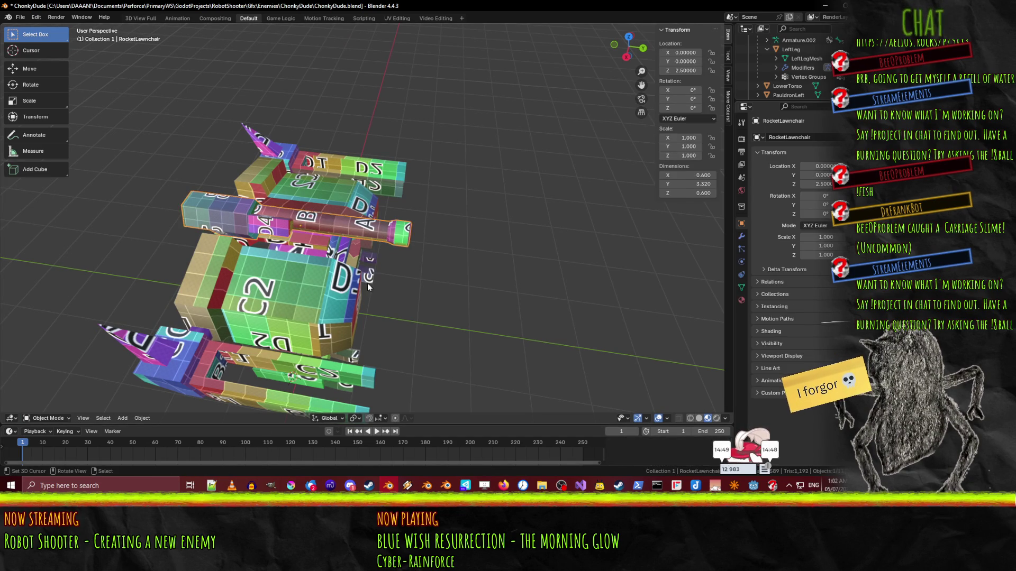
pyautogui.press('Tab')
pyautogui.moveTo(367, 284); pyautogui.dragTo(443, 254, button='middle')
pyautogui.press('KP_1')
pyautogui.press('KP_3')
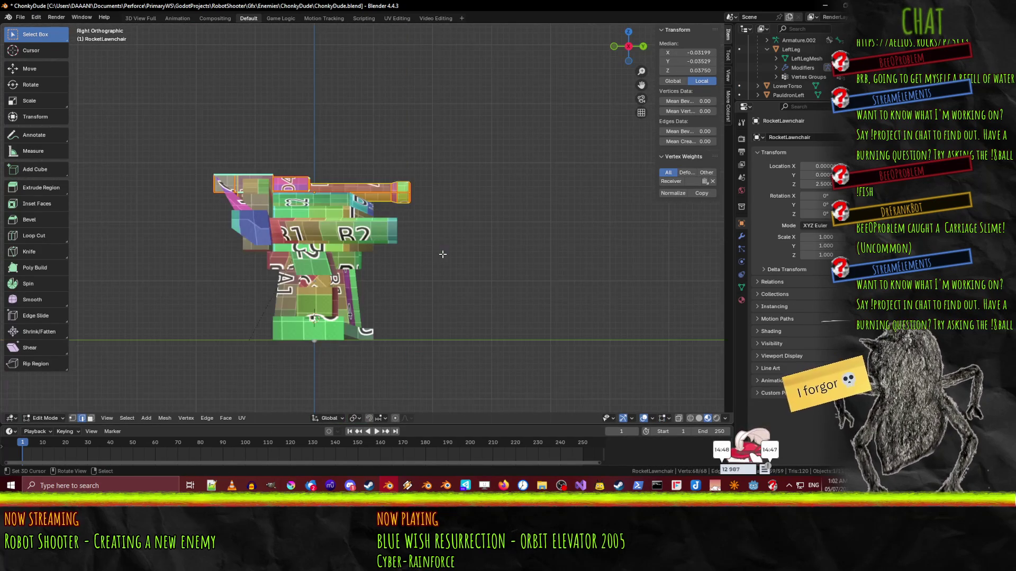
# In wireframe, box-select only the vertices of the barrel's end cap
pyautogui.scroll(5, 410, 268)
pyautogui.keyDown('shift'); pyautogui.moveTo(415, 223); pyautogui.dragTo(377, 272, button='middle'); pyautogui.keyUp('shift')
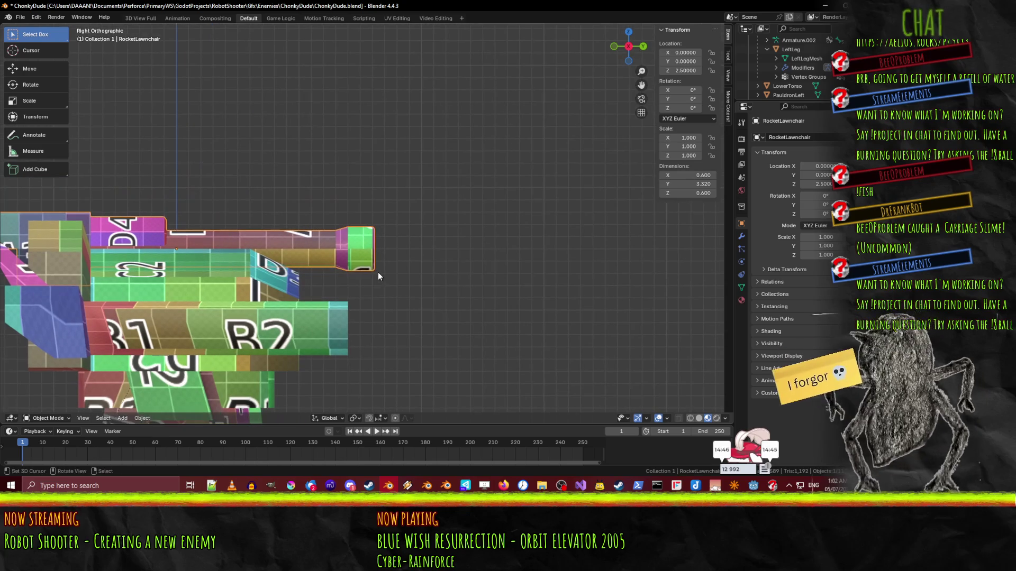
pyautogui.hotkey('alt', 'a')
pyautogui.press('z')
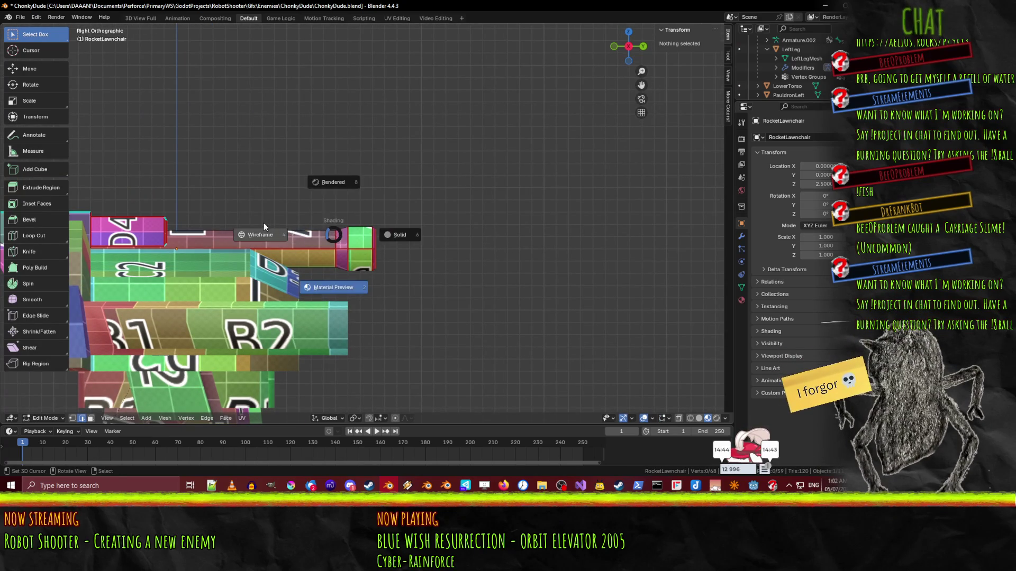
pyautogui.click(263, 223)
pyautogui.press('b')
pyautogui.moveTo(332, 209); pyautogui.dragTo(417, 282)
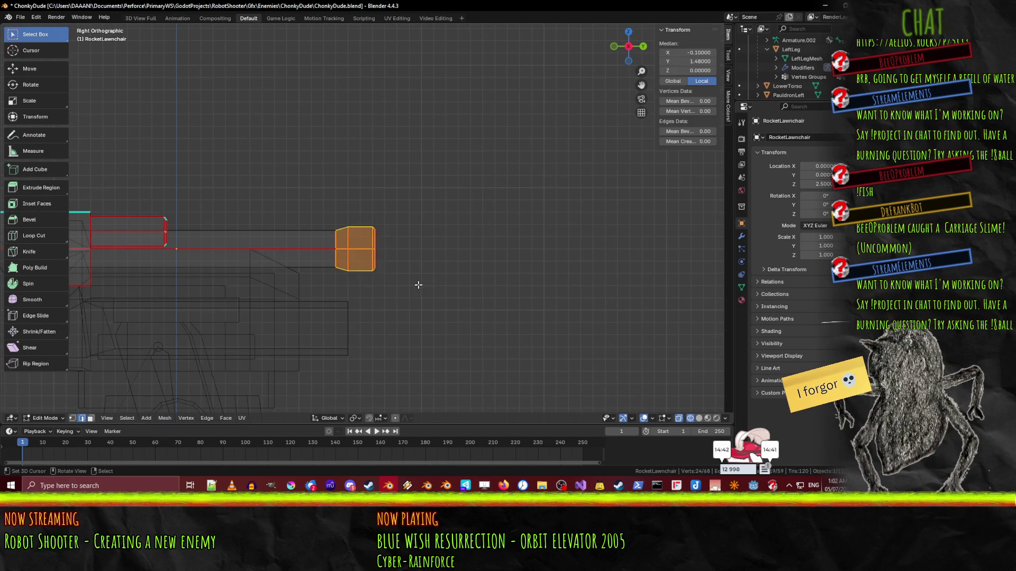
# Move the barrel's end cap 0.4 further along Y
pyautogui.press('g')
pyautogui.press('x')
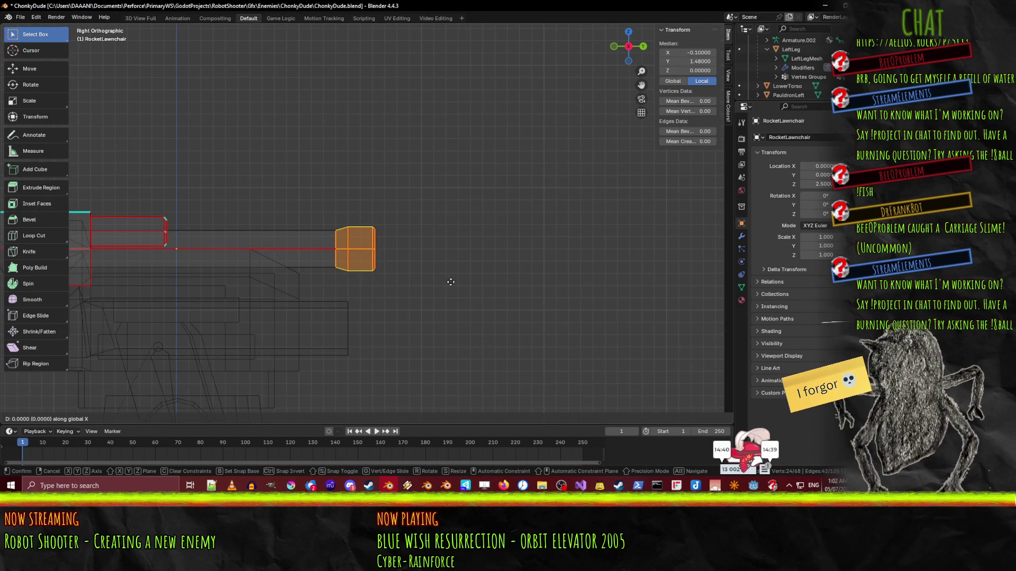
pyautogui.keyDown('alt'); pyautogui.scroll(1, 520, 275); pyautogui.keyUp('alt')
pyautogui.press('x')
pyautogui.press('x')
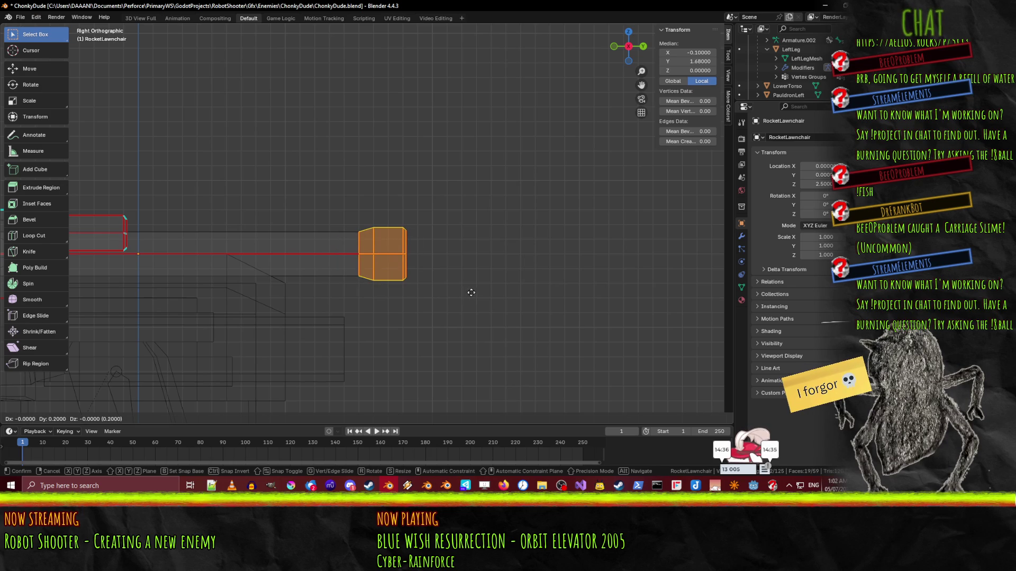
pyautogui.click(488, 292)
pyautogui.scroll(-6, 459, 278)
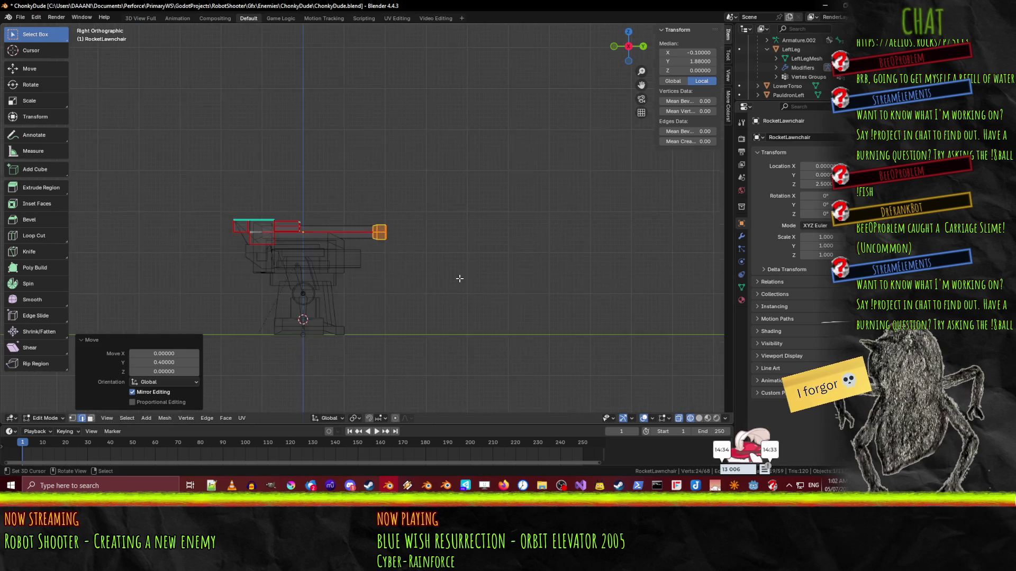
pyautogui.moveTo(459, 278)
pyautogui.mouseDown(button='middle')
pyautogui.moveTo(465, 269)
pyautogui.moveTo(436, 295)
pyautogui.mouseUp(button='middle')
# Restore textured shading to check the longer barrel and save ChonkyDude.blend
pyautogui.press('z')
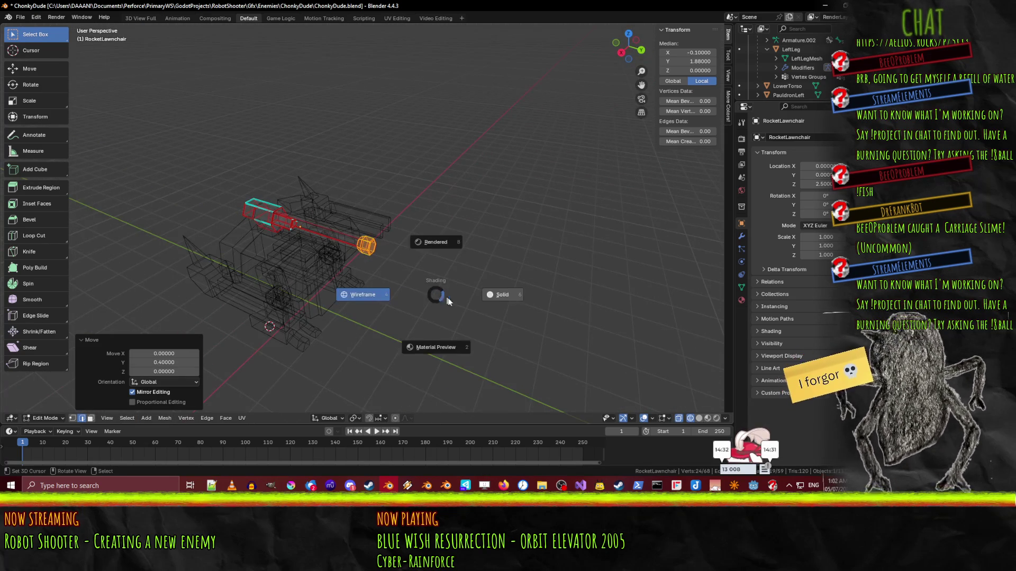
pyautogui.click(436, 347)
pyautogui.moveTo(436, 347)
pyautogui.mouseDown(button='middle')
pyautogui.moveTo(455, 249)
pyautogui.moveTo(428, 169)
pyautogui.moveTo(542, 225)
pyautogui.moveTo(501, 314)
pyautogui.moveTo(448, 272)
pyautogui.mouseUp(button='middle')
pyautogui.scroll(3, 461, 283)
pyautogui.scroll(-5, 454, 248)
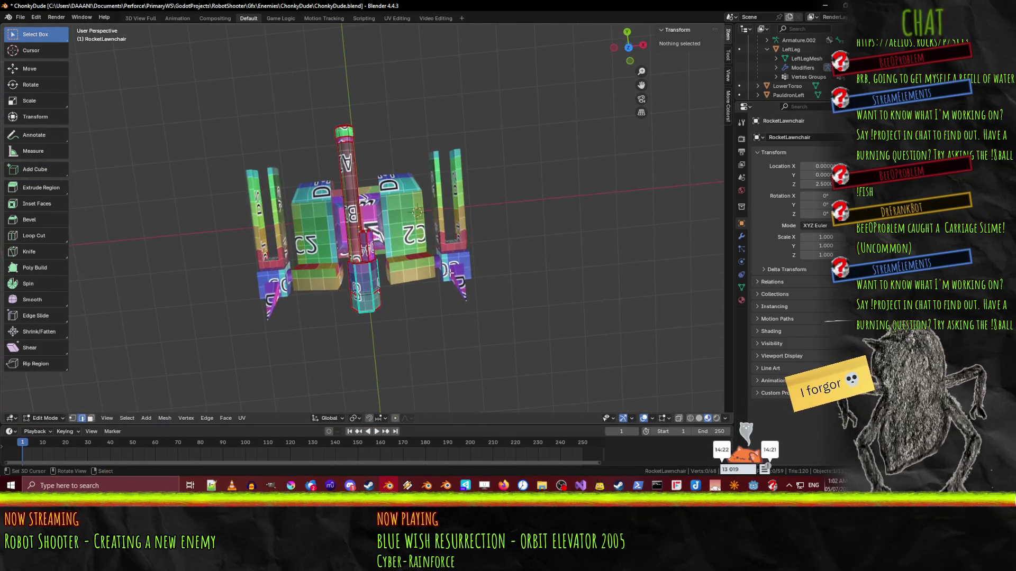
pyautogui.press('KP_7')
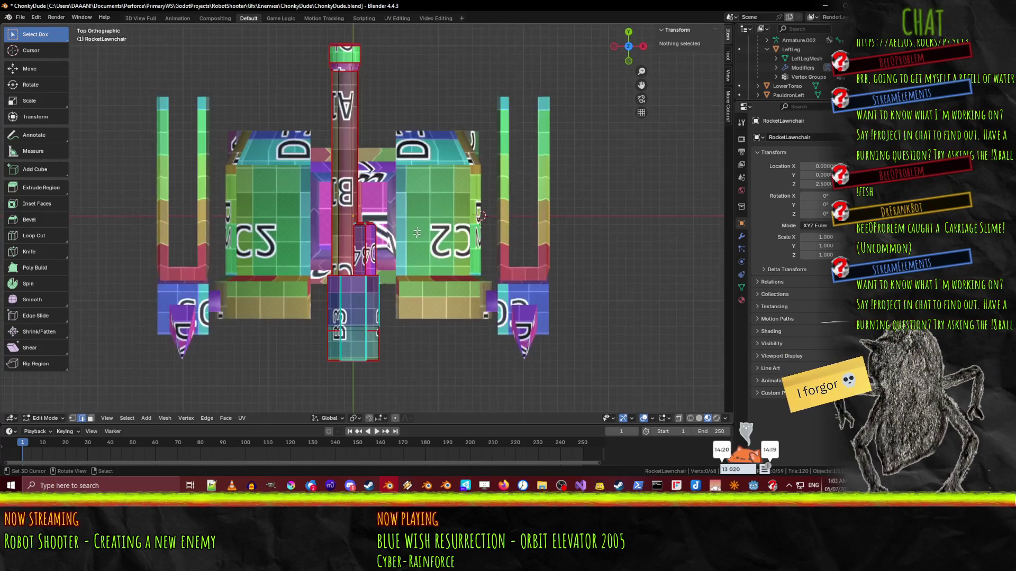
pyautogui.moveTo(490, 242)
pyautogui.mouseDown(button='middle')
pyautogui.moveTo(357, 233)
pyautogui.moveTo(386, 249)
pyautogui.moveTo(380, 257)
pyautogui.moveTo(329, 255)
pyautogui.moveTo(380, 263)
pyautogui.mouseUp(button='middle')
pyautogui.hotkey('ctrl', 's')
pyautogui.scroll(4, 398, 258)
# Leave barrel editing and add a new armature at the 3D cursor via F3 search
pyautogui.press('Tab')
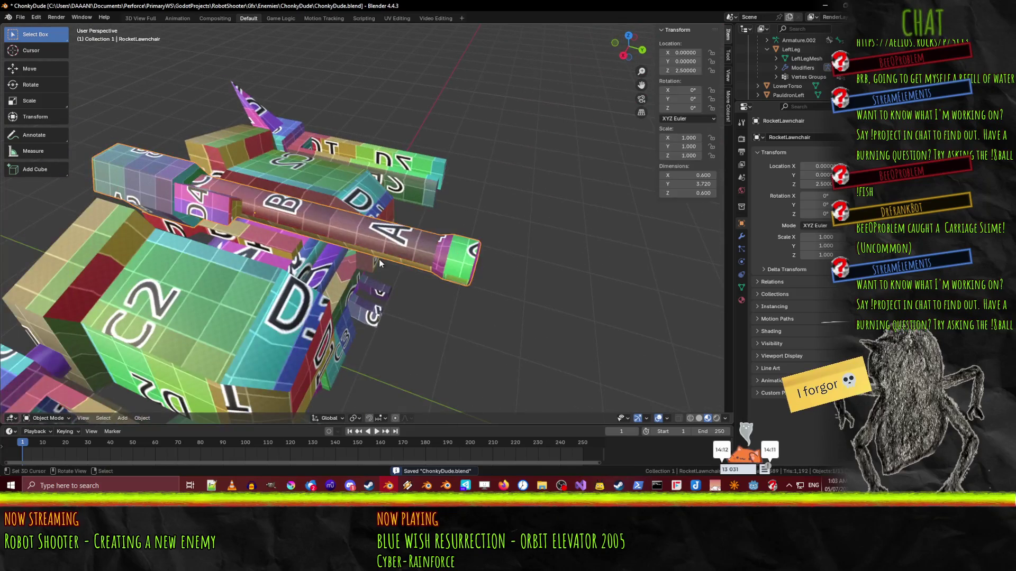
pyautogui.press('KP_7')
pyautogui.scroll(-3, 388, 254)
pyautogui.scroll(3, 386, 246)
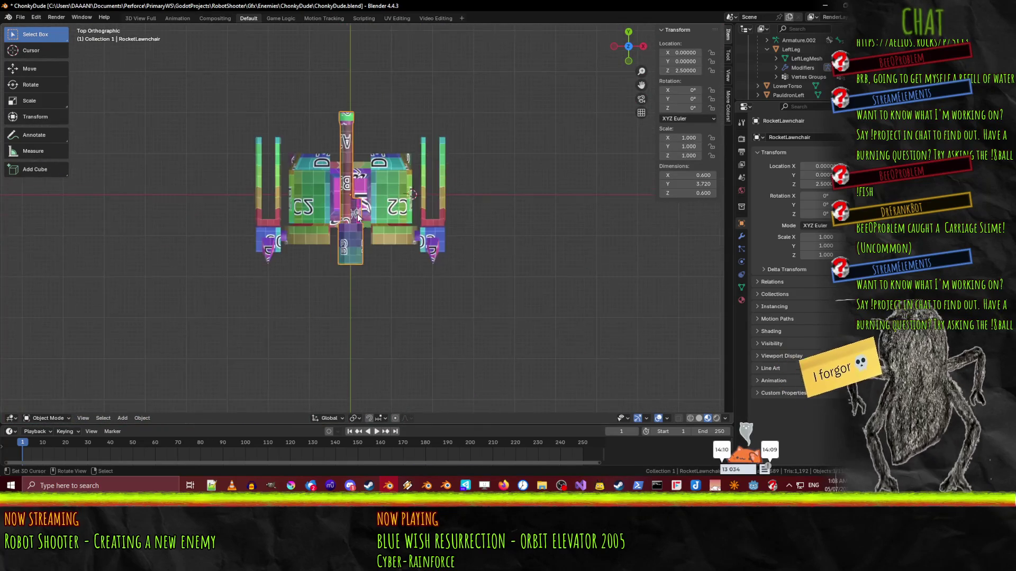
pyautogui.press('F3')
pyautogui.click(464, 258)
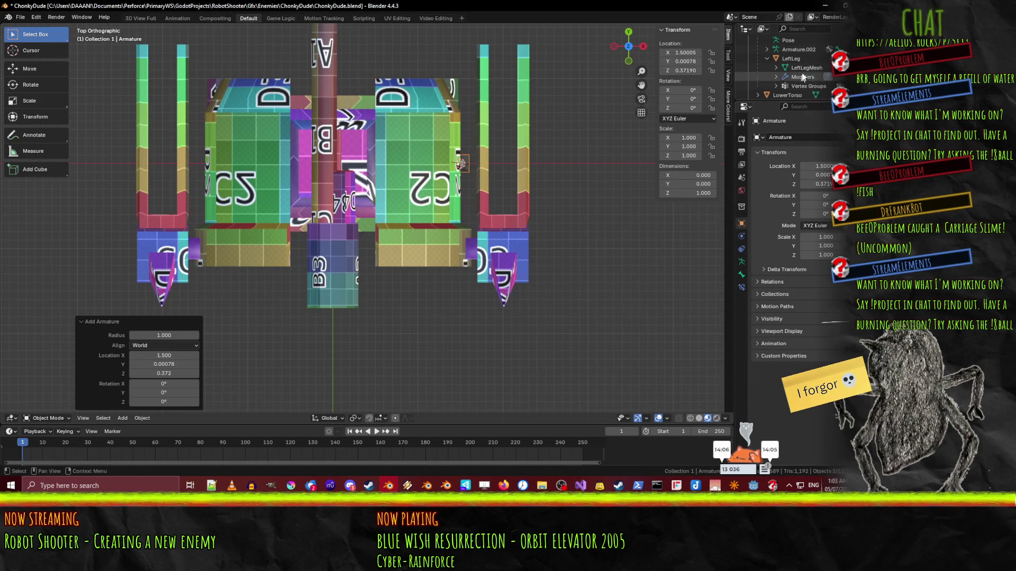
# Rename the new armature to RifleSkeleton in the Outliner
pyautogui.scroll(-5, 815, 85)
pyautogui.scroll(10, 815, 84)
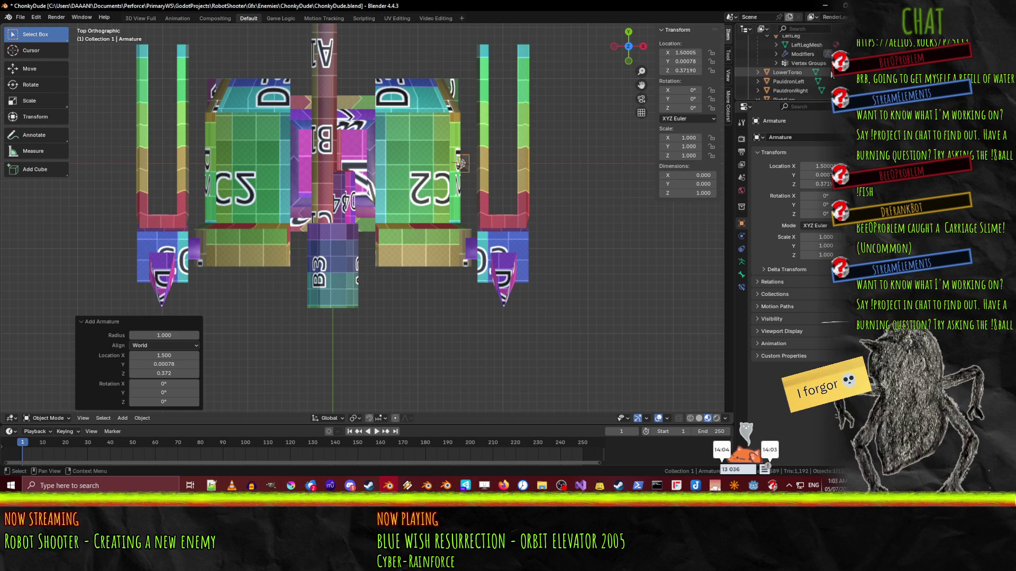
pyautogui.doubleClick(784, 59)
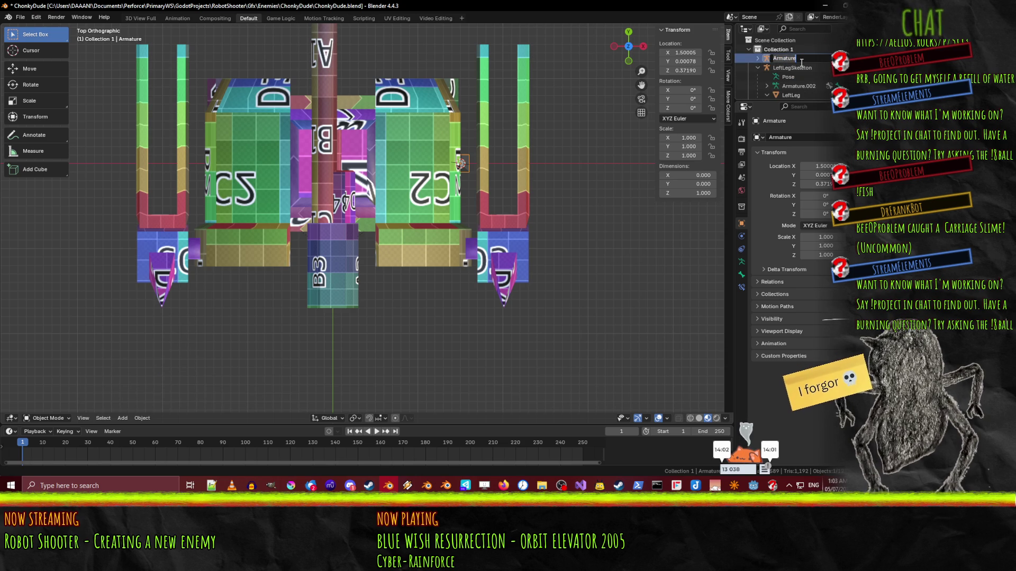
pyautogui.write('Ri')
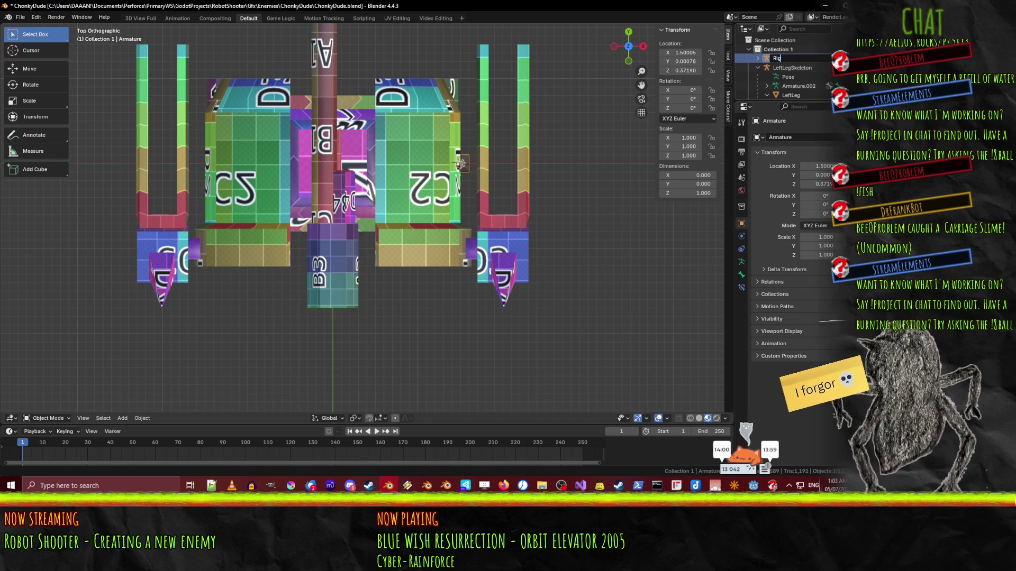
pyautogui.write('fleSkeleton')
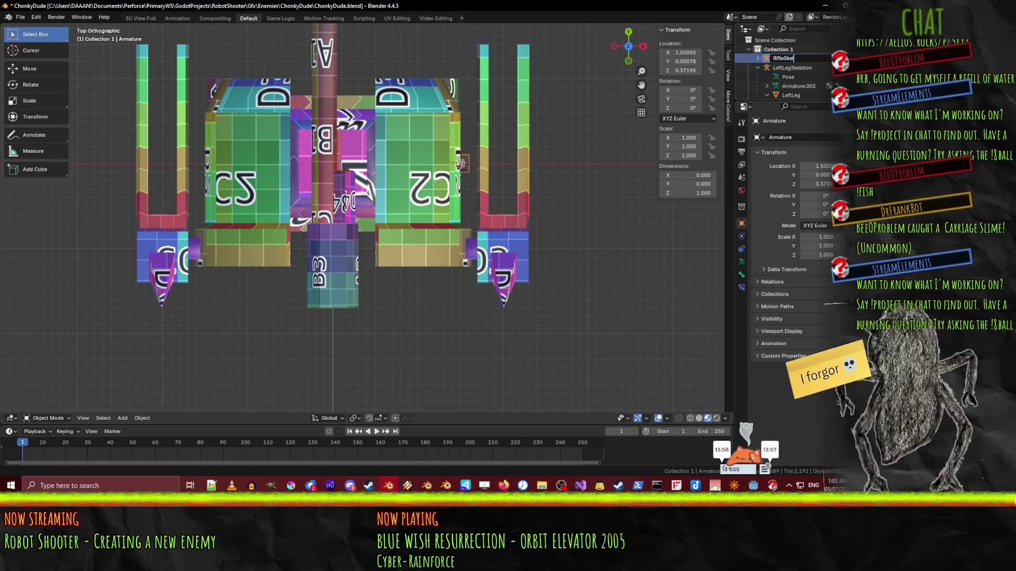
pyautogui.press('Return')
# Collapse the RightLegSkeleton hierarchy in the Outliner
pyautogui.scroll(-5, 781, 67)
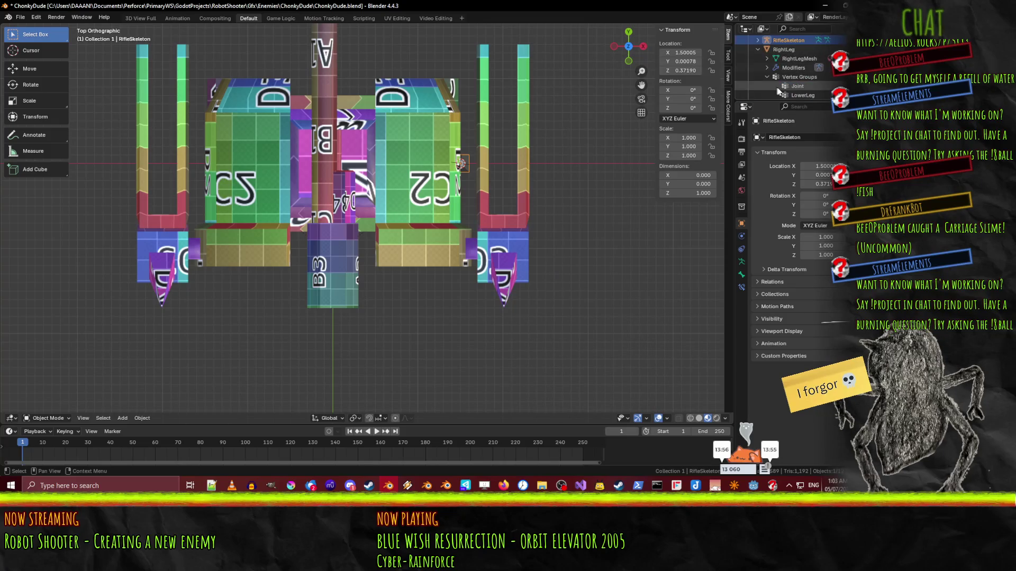
pyautogui.scroll(3, 756, 57)
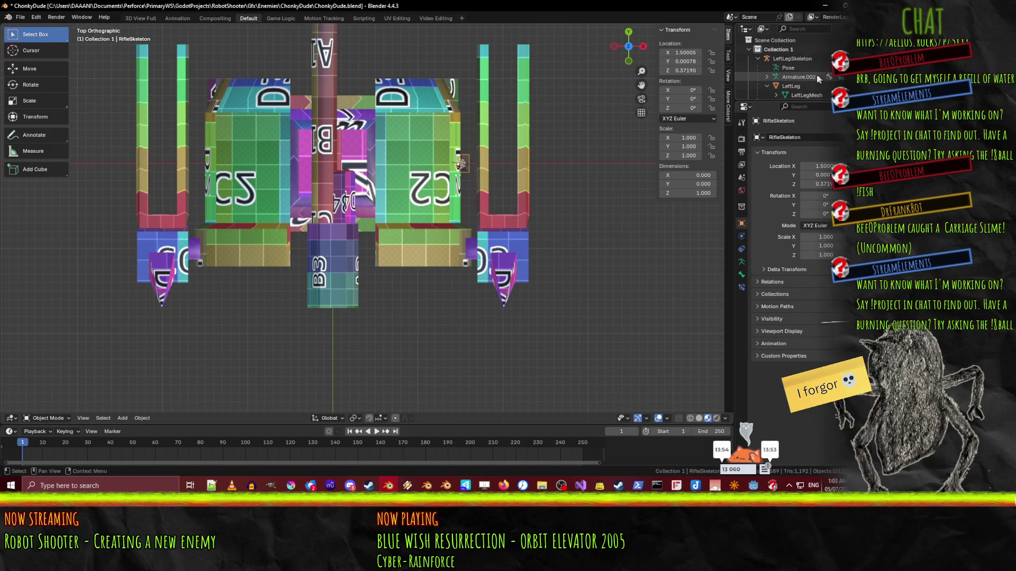
pyautogui.scroll(-3, 788, 74)
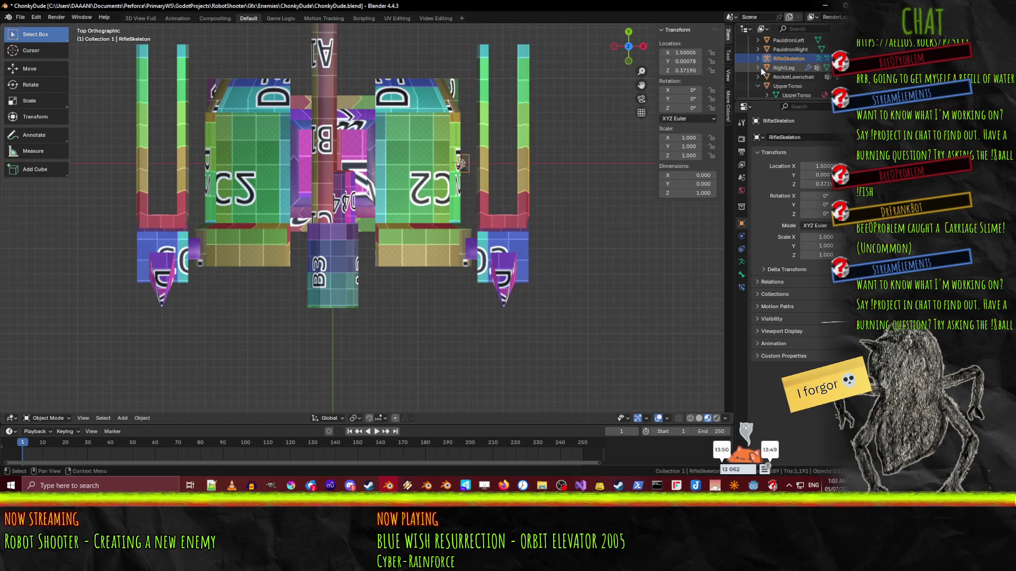
pyautogui.scroll(3, 777, 83)
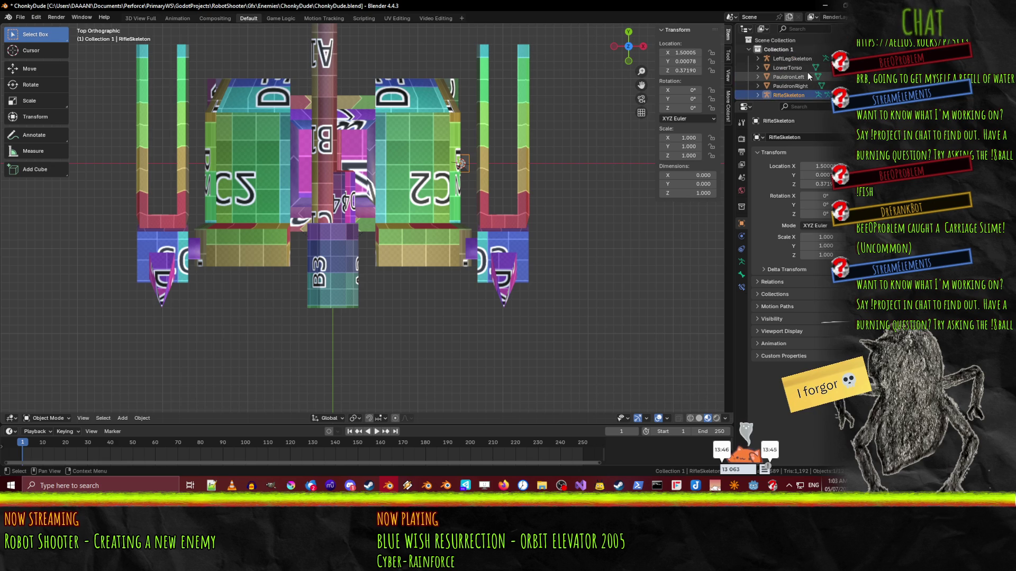
pyautogui.scroll(-5, 804, 71)
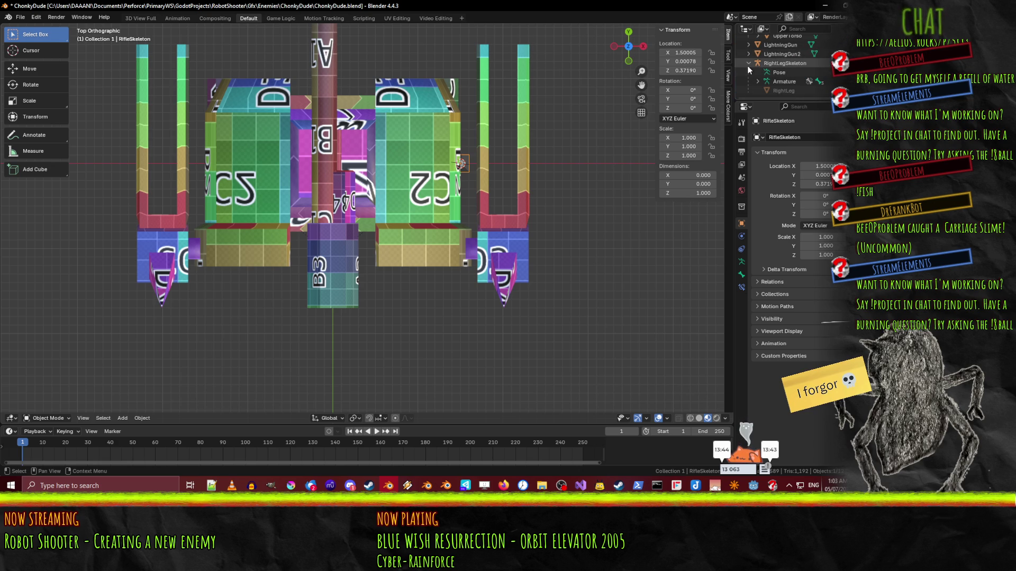
pyautogui.click(748, 64)
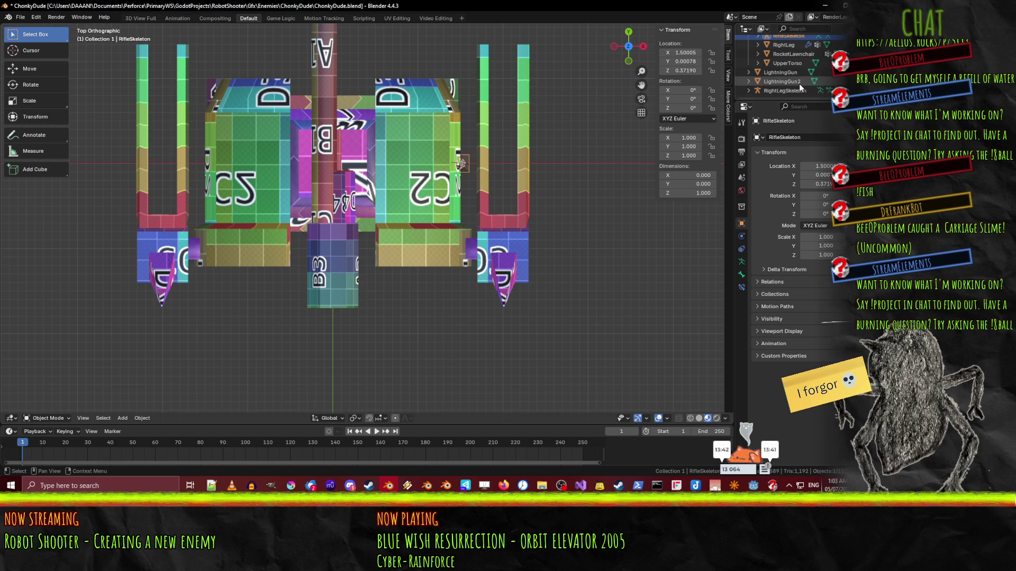
pyautogui.scroll(3, 798, 84)
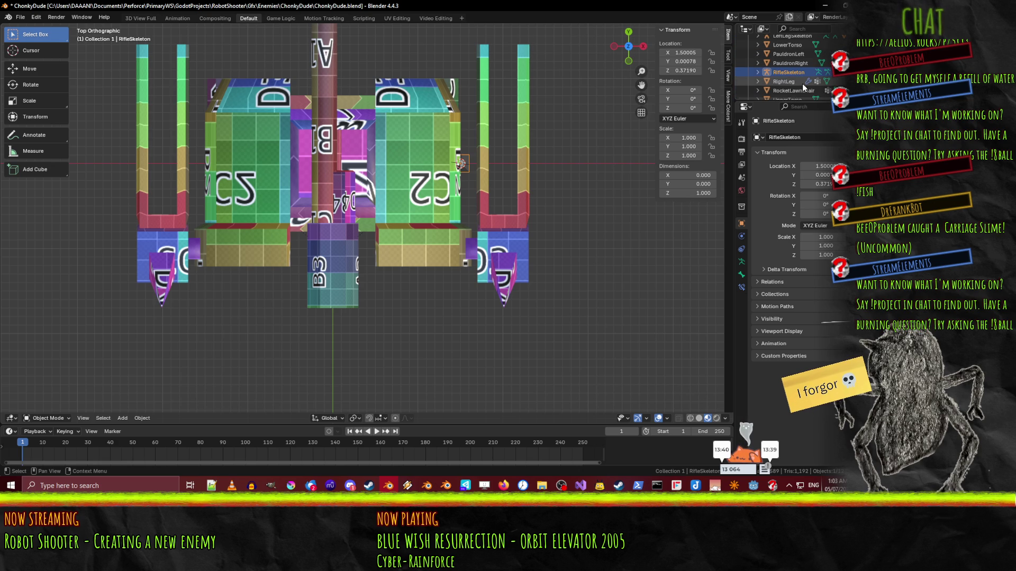
pyautogui.scroll(-2, 802, 83)
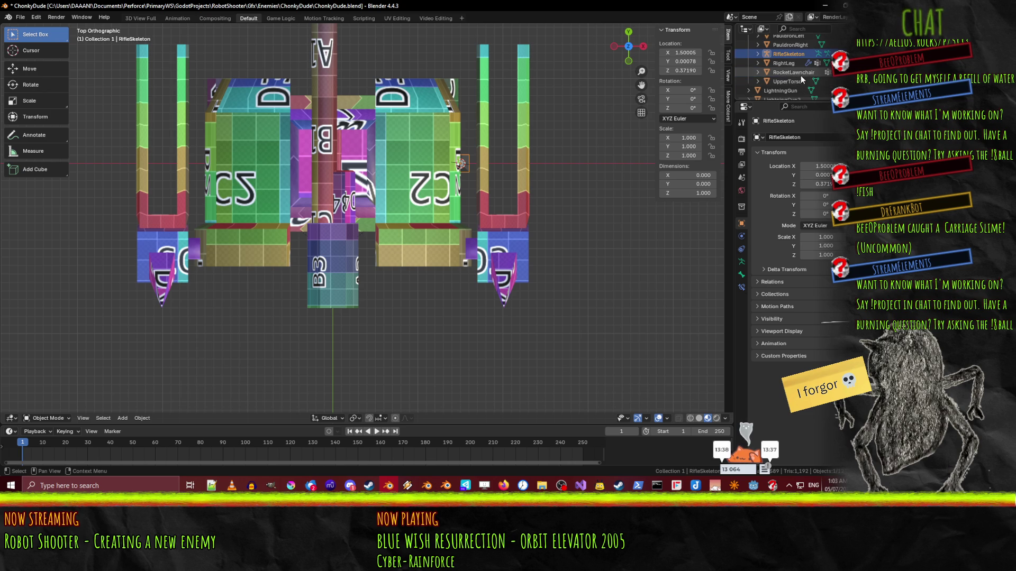
# Rename the RocketLawnchair object to Rifle
pyautogui.doubleClick(800, 75)
pyautogui.scroll(-1, 799, 74)
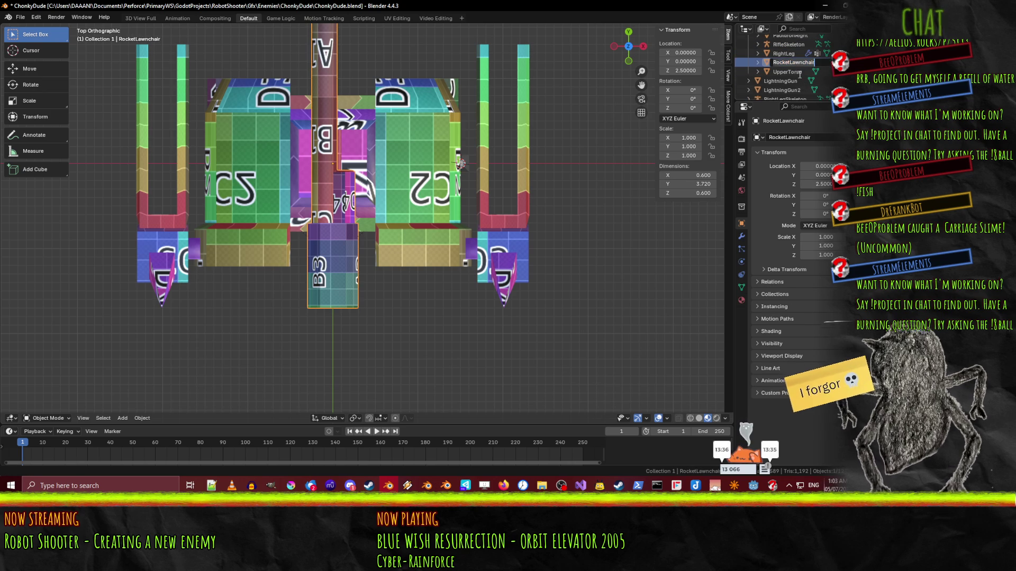
pyautogui.write('R')
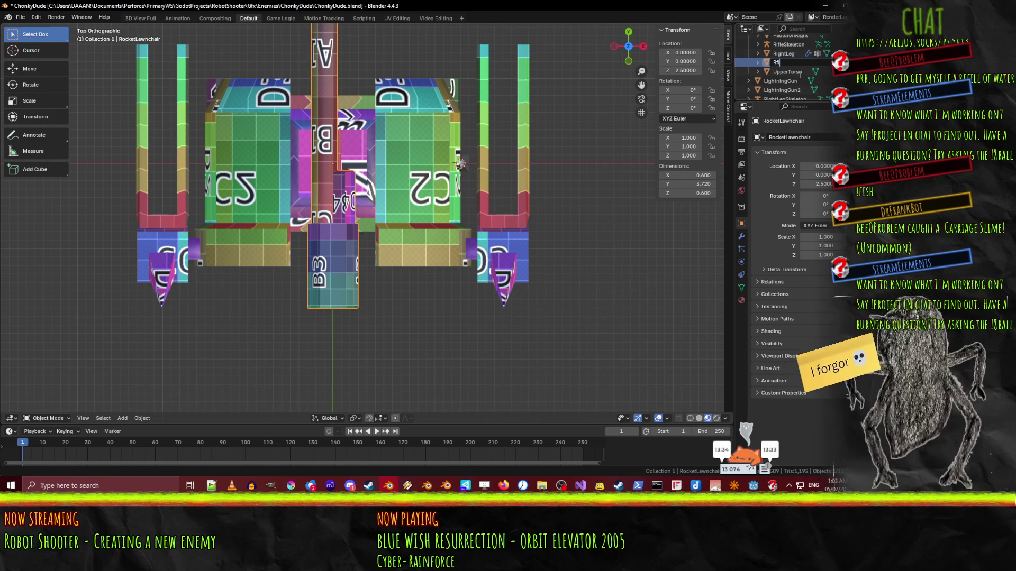
pyautogui.write('ifle')
pyautogui.press('Return')
pyautogui.scroll(4, 791, 85)
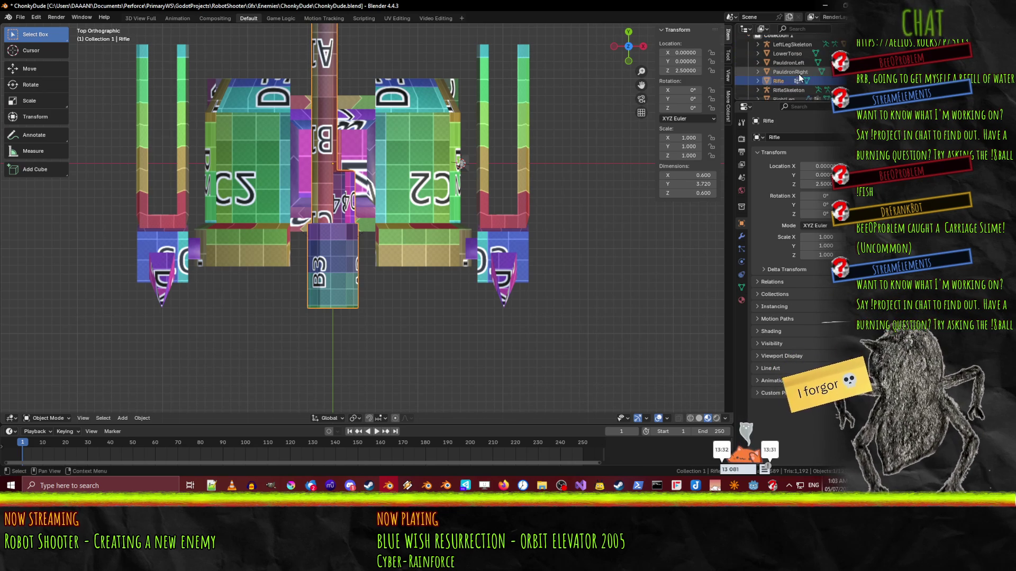
pyautogui.scroll(-2, 791, 84)
# Add a single bone to RifleSkeleton in Edit Mode and view from the front
pyautogui.click(788, 71)
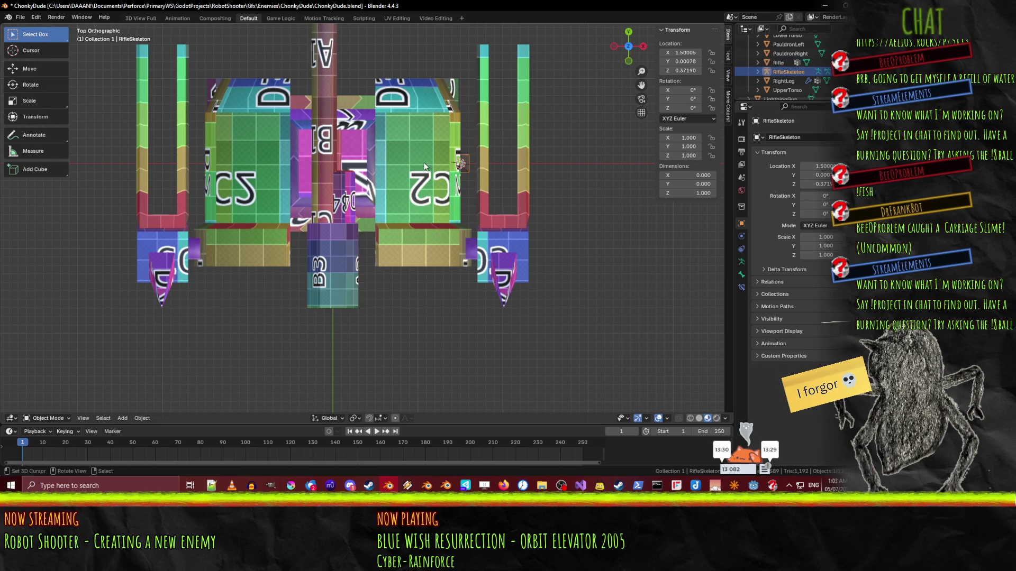
pyautogui.moveTo(411, 164); pyautogui.dragTo(317, 138, button='middle')
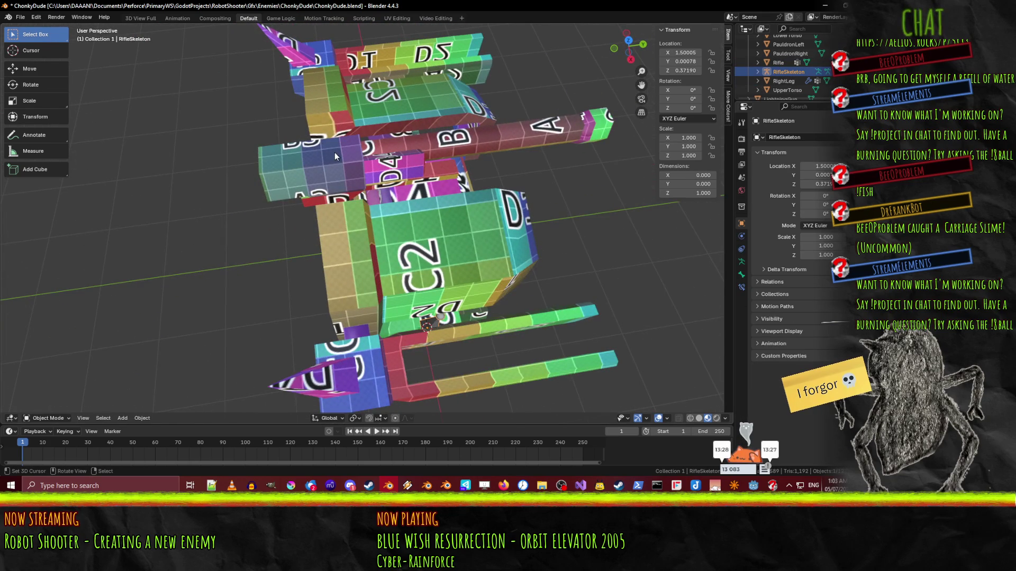
pyautogui.press('Tab')
pyautogui.press('F3')
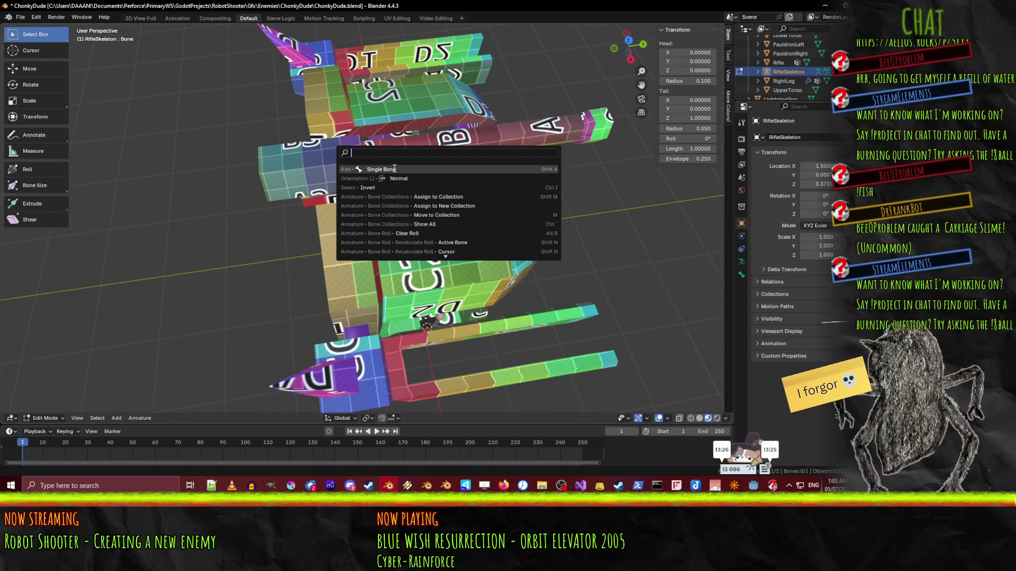
pyautogui.click(394, 168)
pyautogui.press('KP_1')
# Switch to Rendered shading, return to Object Mode, and set the armature's X location to 0
pyautogui.press('z')
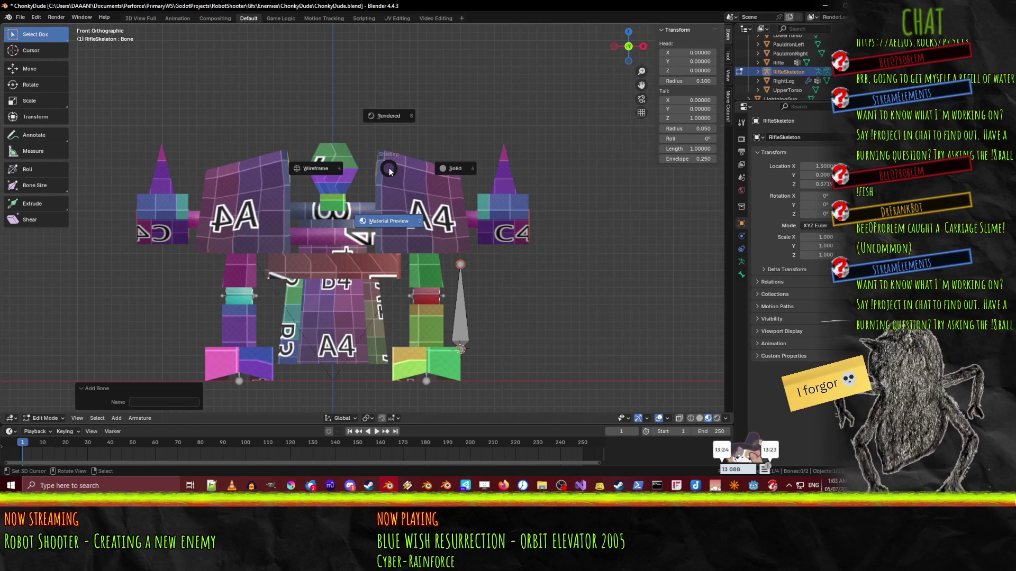
pyautogui.click(389, 119)
pyautogui.press('z')
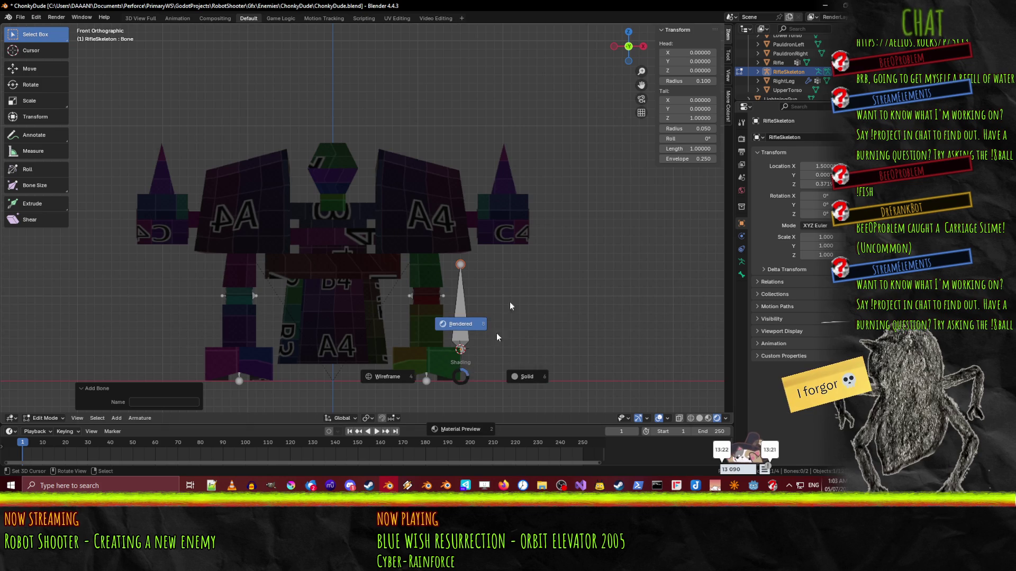
pyautogui.click(455, 23)
pyautogui.press('Tab')
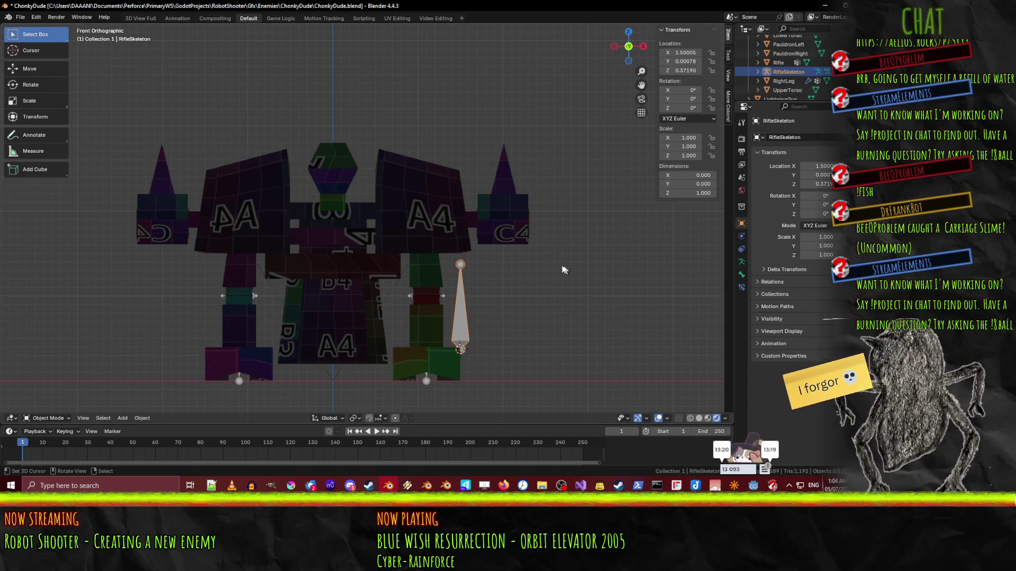
pyautogui.press('n')
pyautogui.press('n')
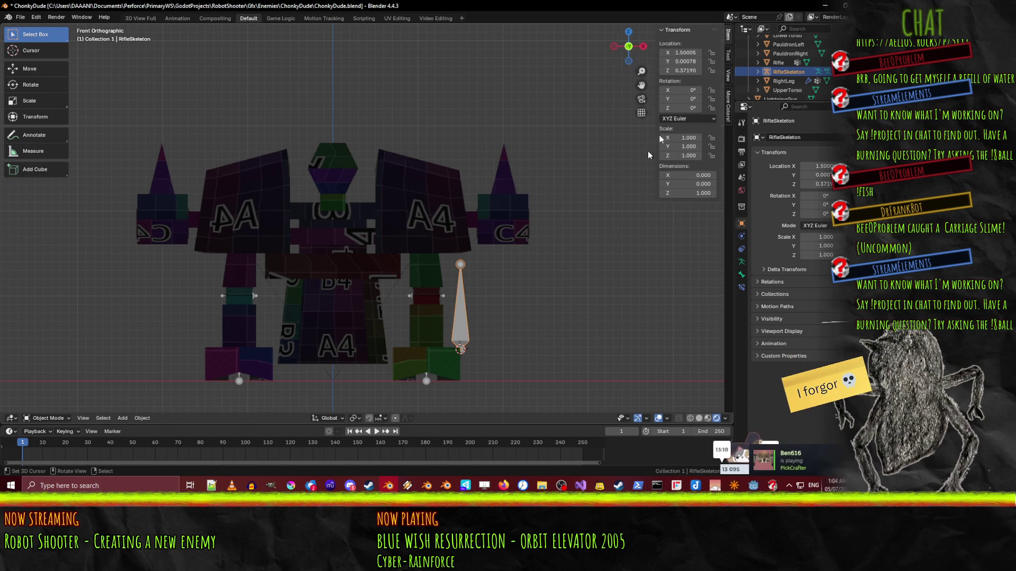
pyautogui.write('0')
pyautogui.click(685, 61)
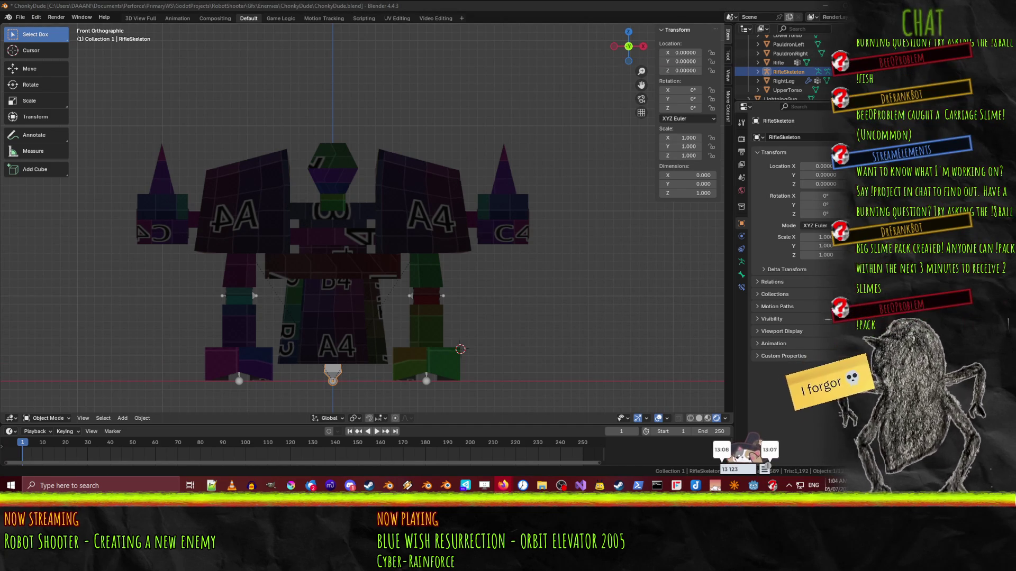
# View the robot from the right in wireframe, then select Rifle and RifleSkeleton to compare heights
pyautogui.click(334, 375)
pyautogui.press('KP_3')
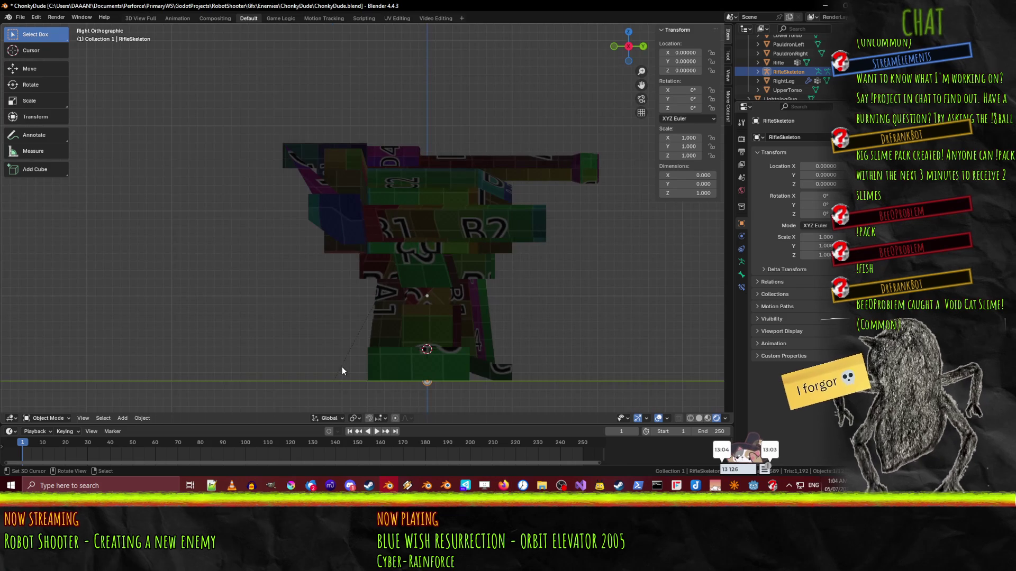
pyautogui.press('z')
pyautogui.click(259, 379)
pyautogui.scroll(-1, 554, 366)
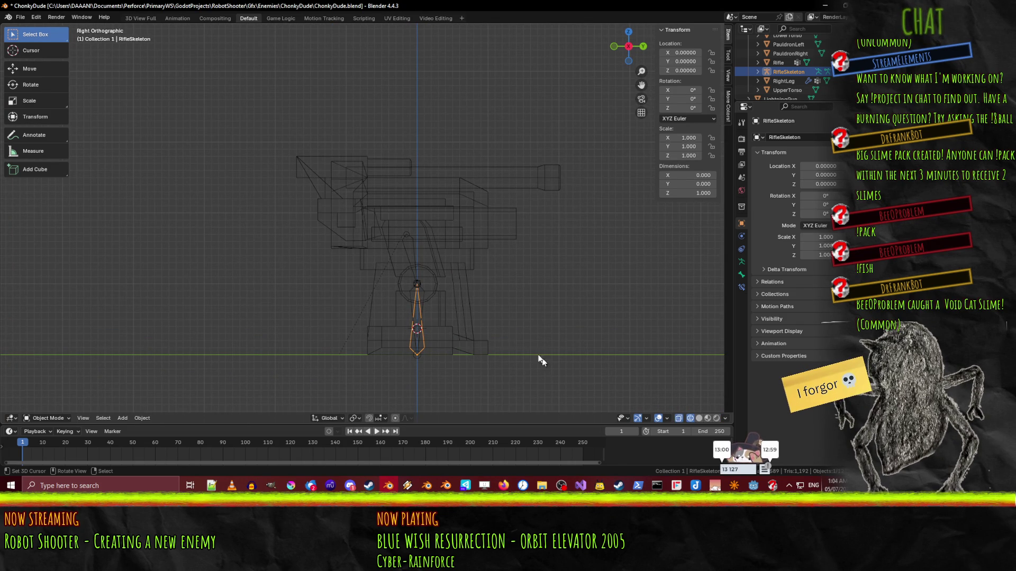
pyautogui.click(779, 63)
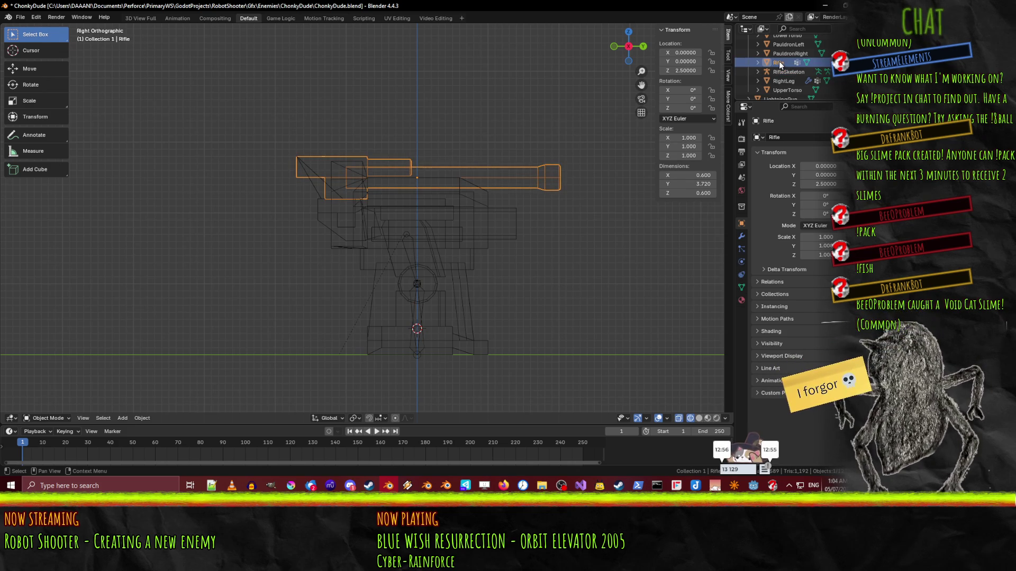
pyautogui.click(783, 72)
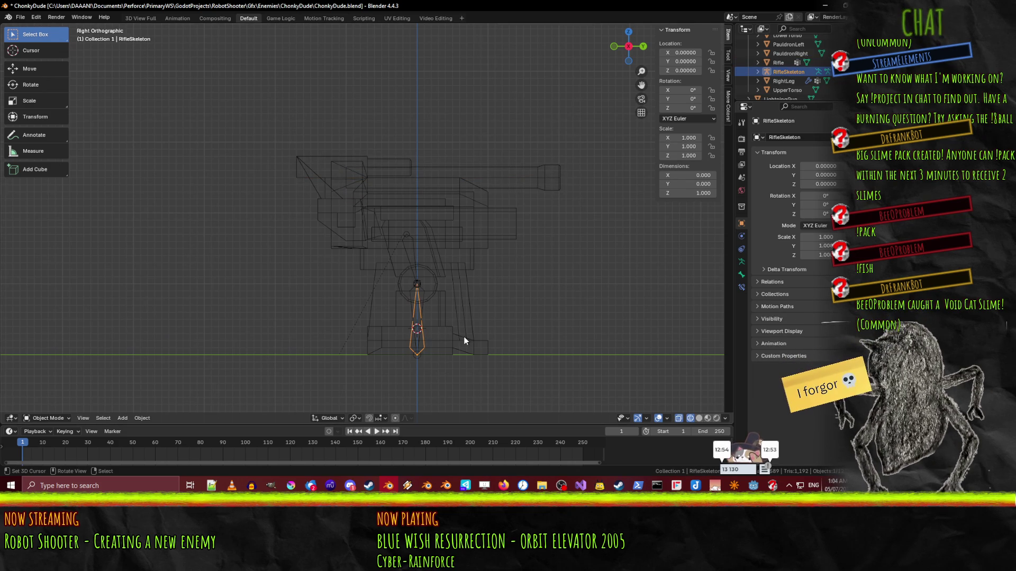
# Set RifleSkeleton's Z location to 2.5
pyautogui.click(682, 70)
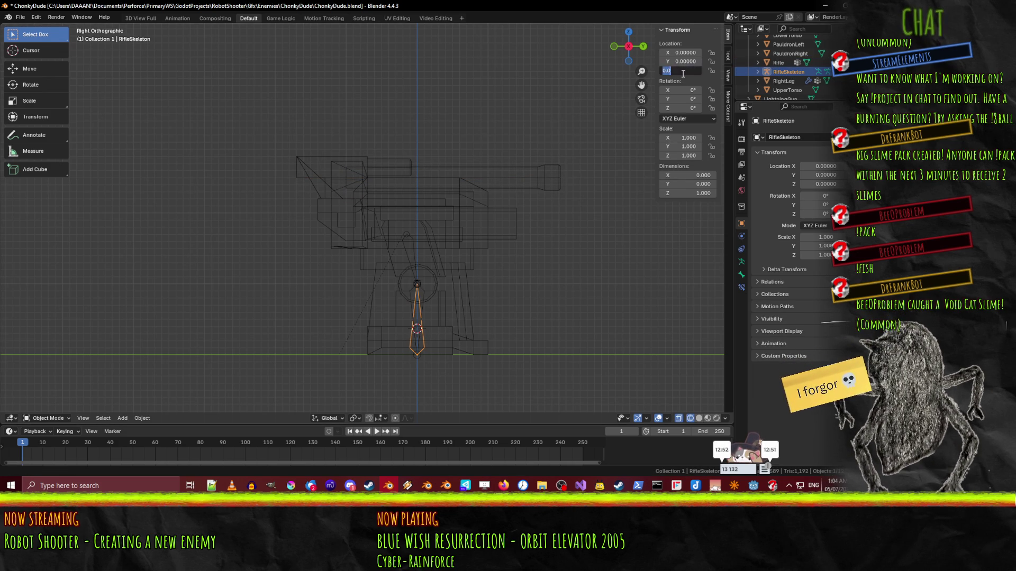
pyautogui.write('2.5')
pyautogui.press('Return')
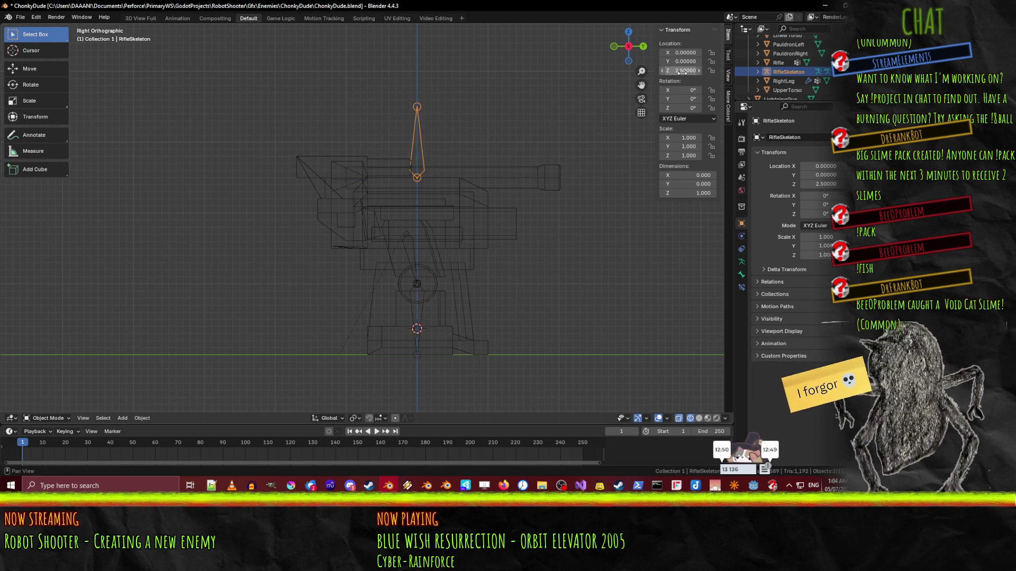
# In Edit Mode, delete the extra Bone.001 and reselect the remaining bone
pyautogui.press('Tab')
pyautogui.scroll(2, 428, 201)
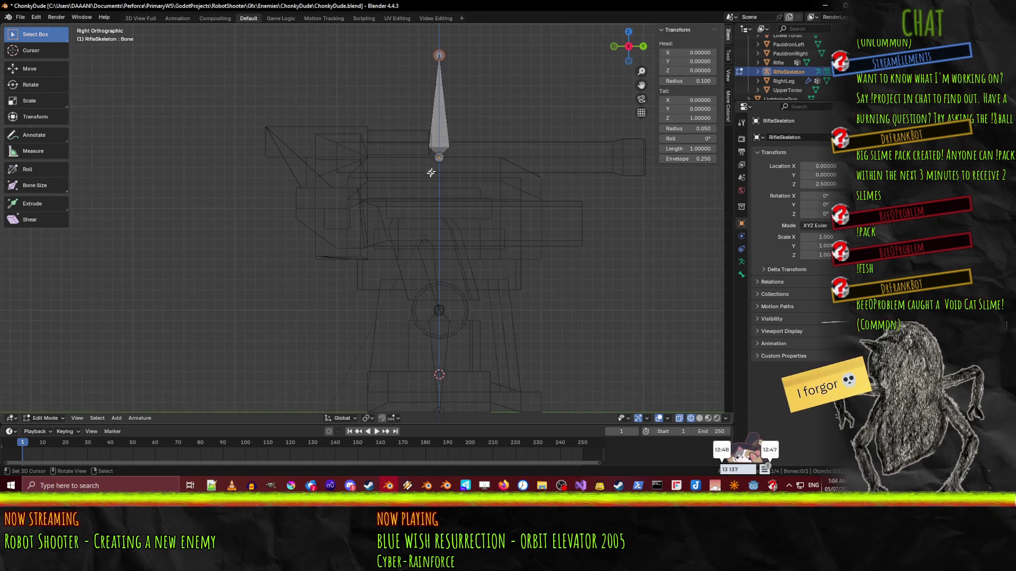
pyautogui.click(440, 55)
pyautogui.keyDown('shift'); pyautogui.moveTo(536, 148); pyautogui.dragTo(414, 164, button='middle'); pyautogui.keyUp('shift')
pyautogui.press('g')
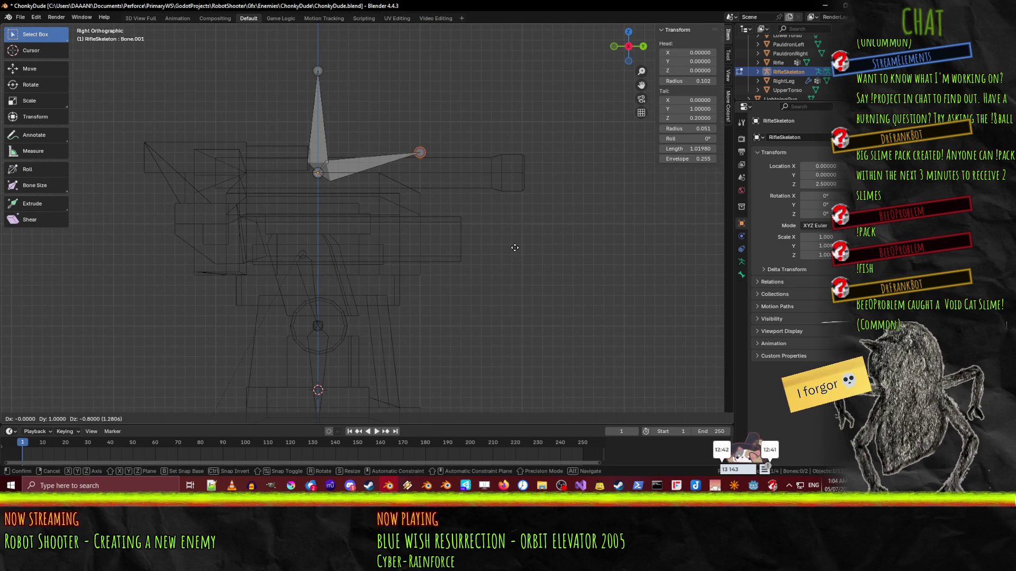
pyautogui.press('Escape')
pyautogui.moveTo(515, 247)
pyautogui.mouseDown(button='middle')
pyautogui.moveTo(544, 216)
pyautogui.moveTo(523, 222)
pyautogui.mouseUp(button='middle')
pyautogui.click(303, 157)
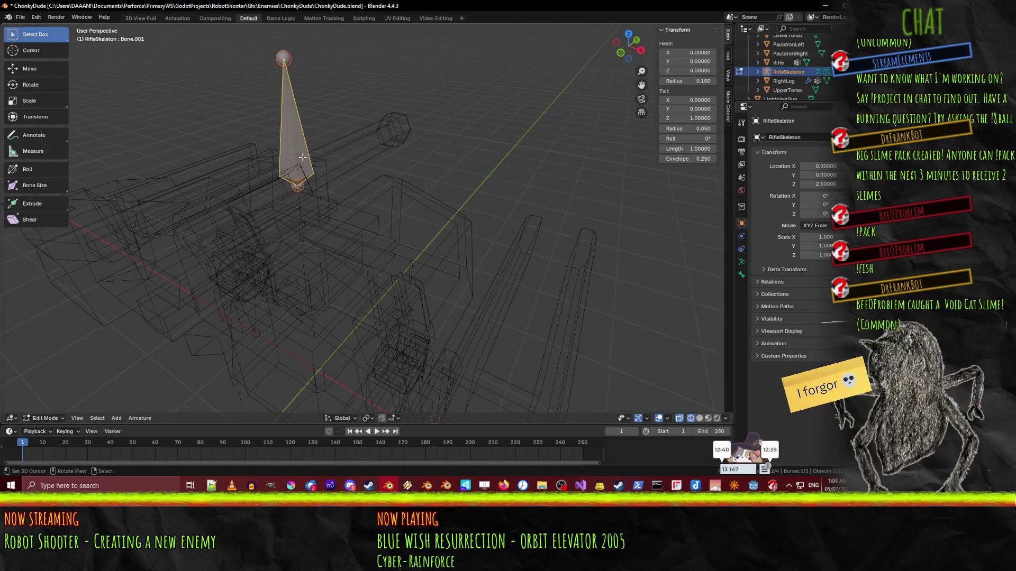
pyautogui.press('g')
pyautogui.press('Escape')
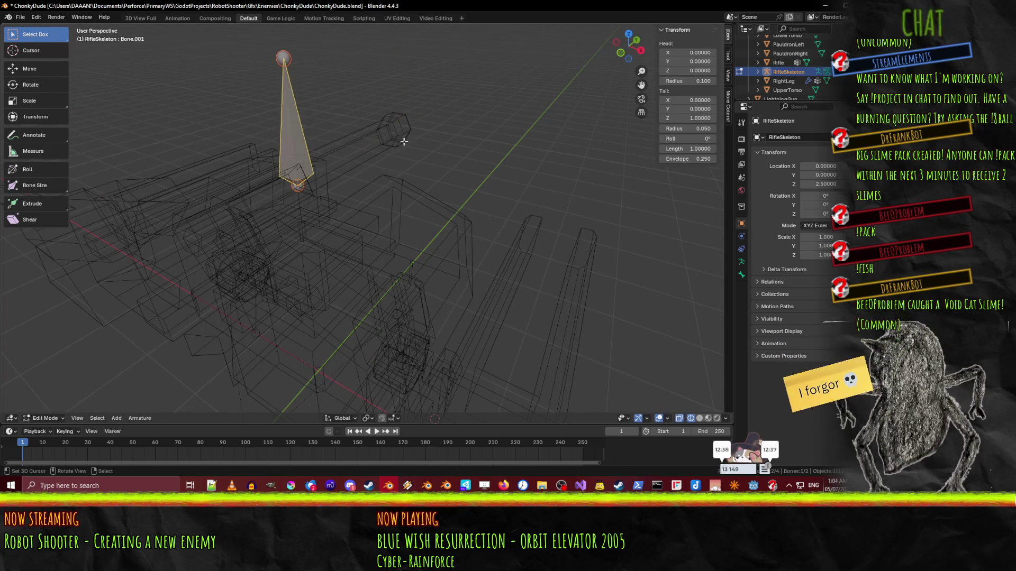
pyautogui.press('x')
pyautogui.click(429, 149)
pyautogui.click(303, 138)
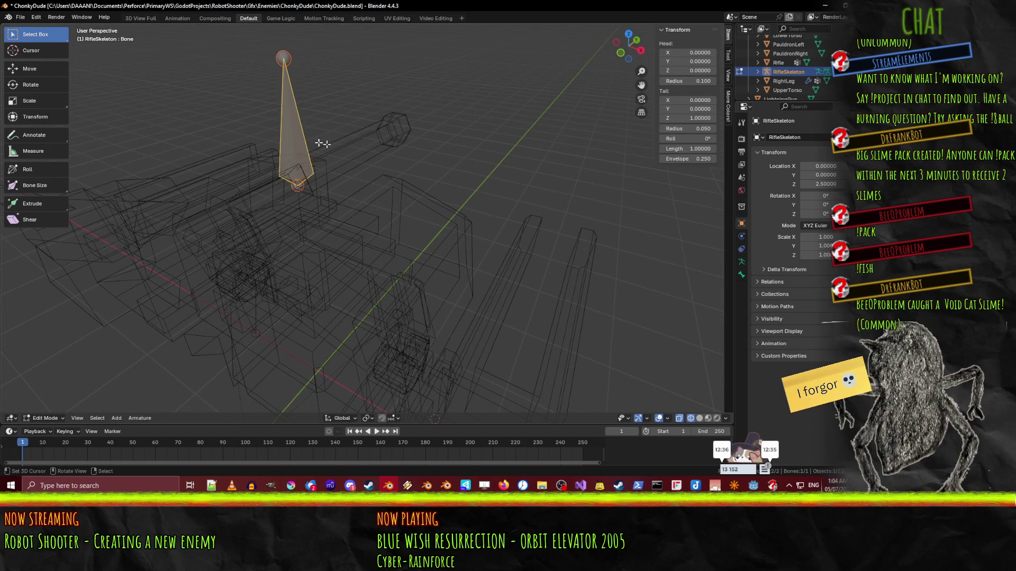
# In Right Ortho view, move the bone's tail to the barrel's muzzle end at Y 2.1
pyautogui.moveTo(461, 162); pyautogui.dragTo(381, 165, button='middle')
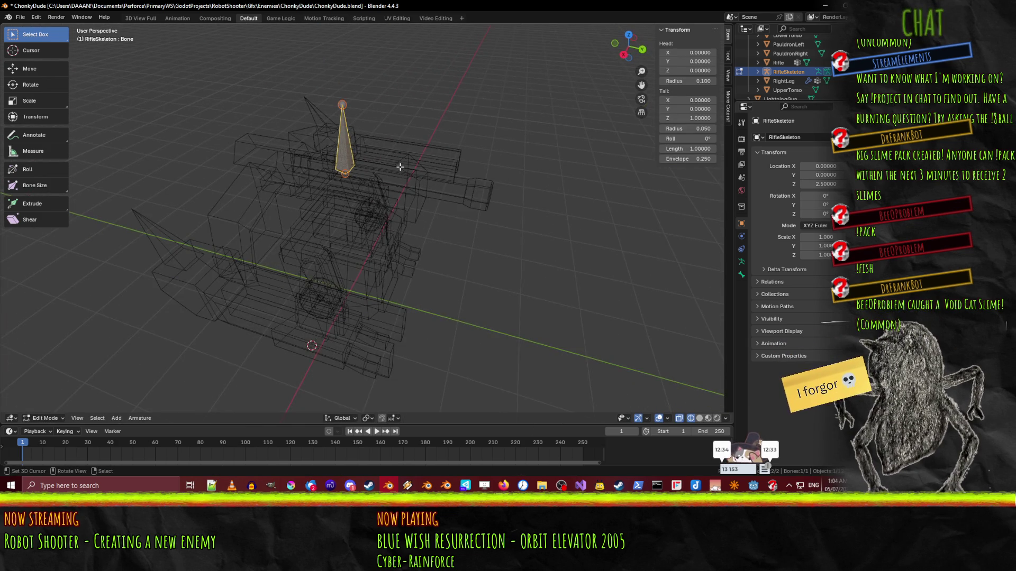
pyautogui.press('KP_1')
pyautogui.press('KP_3')
pyautogui.click(348, 135)
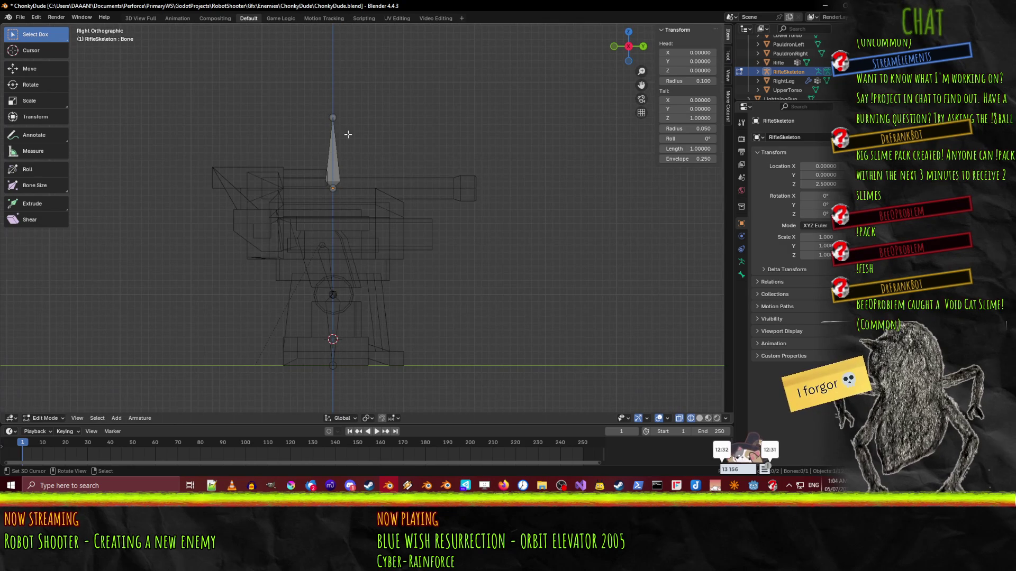
pyautogui.click(332, 117)
pyautogui.press('g')
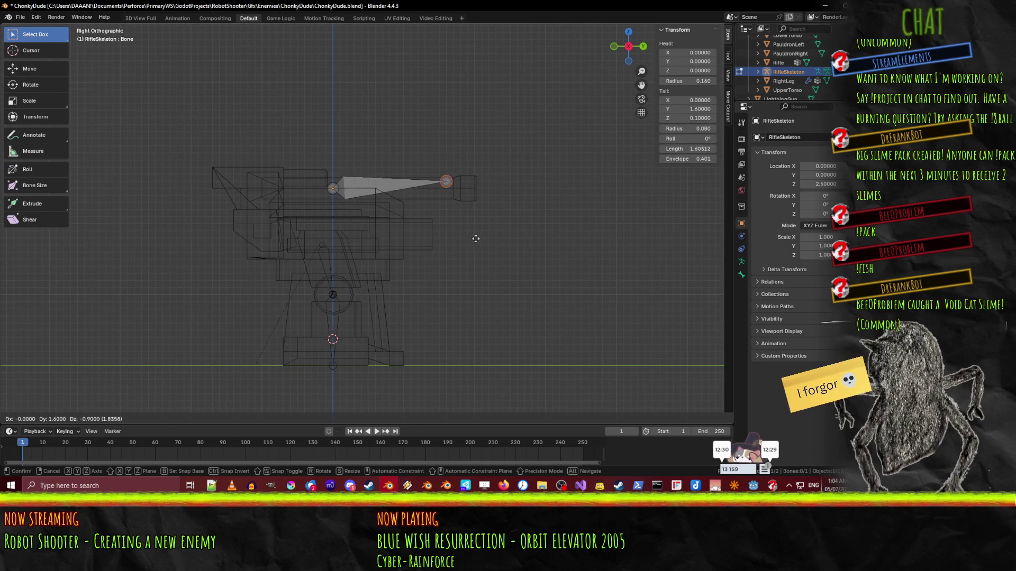
pyautogui.click(512, 245)
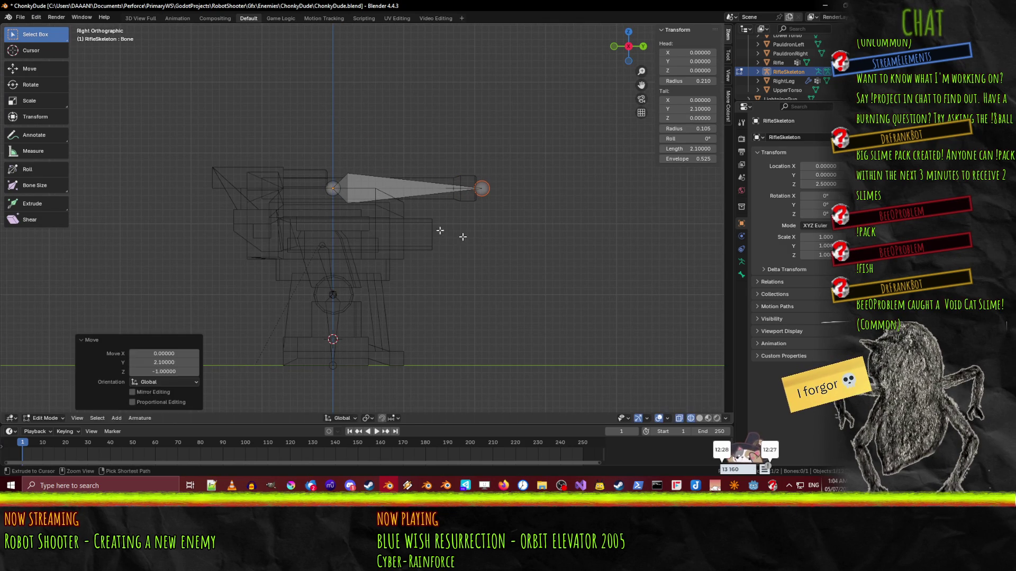
pyautogui.moveTo(511, 245)
pyautogui.mouseDown(button='middle')
pyautogui.moveTo(381, 225)
pyautogui.moveTo(465, 265)
pyautogui.mouseUp(button='middle')
pyautogui.press('KP_7')
pyautogui.click(388, 225)
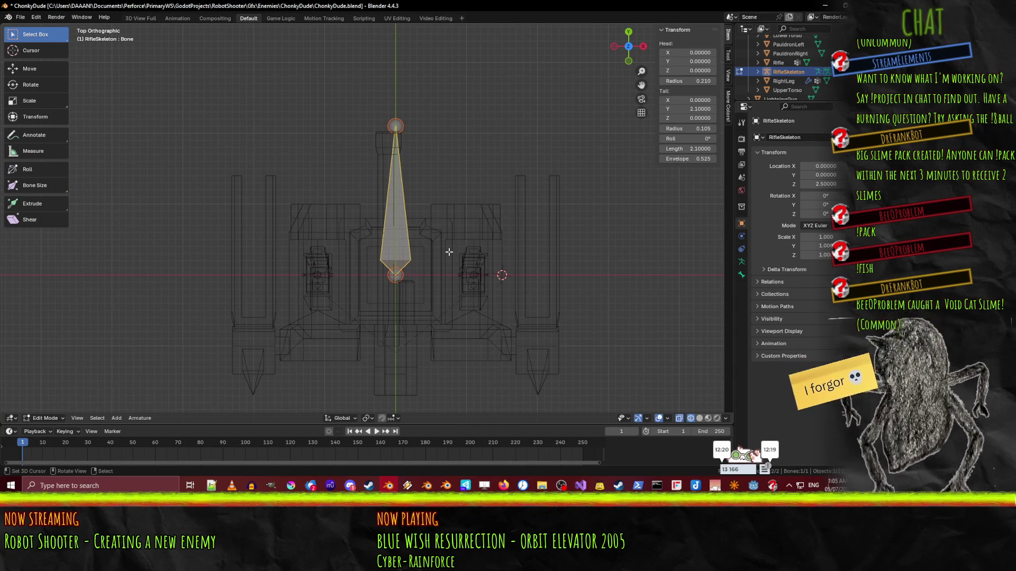
# Expand RifleSkeleton and Rifle in the outliner to check the Barrel vertex group name
pyautogui.keyDown('shift'); pyautogui.moveTo(504, 236); pyautogui.dragTo(455, 222, button='middle'); pyautogui.keyUp('shift')
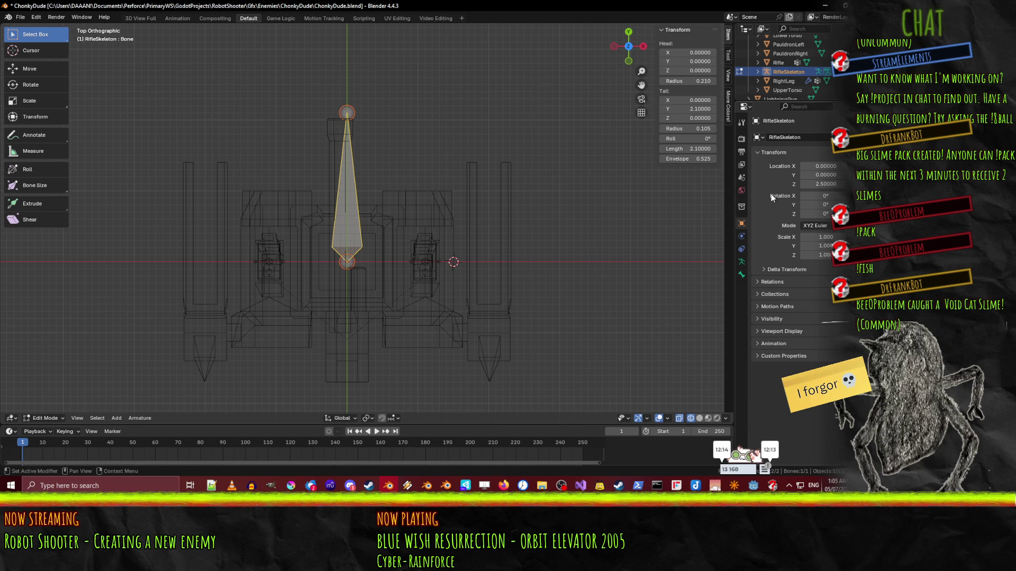
pyautogui.click(758, 71)
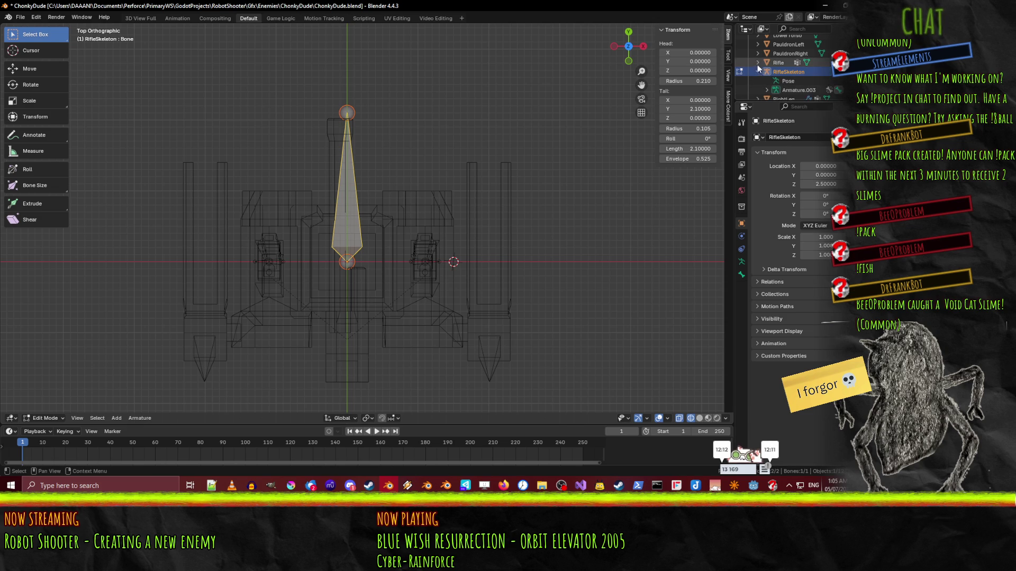
pyautogui.click(758, 63)
pyautogui.click(768, 81)
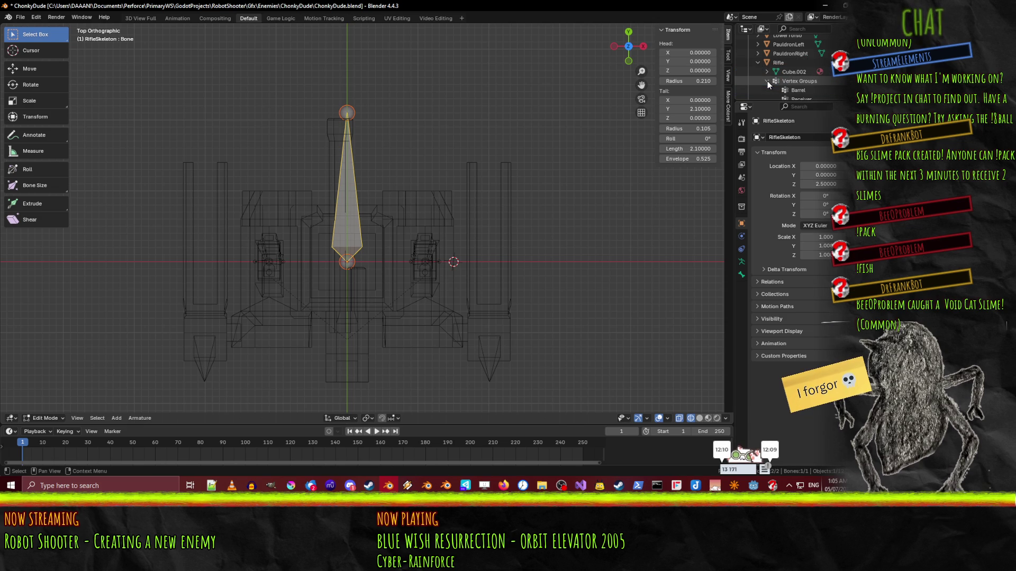
pyautogui.scroll(-2, 767, 81)
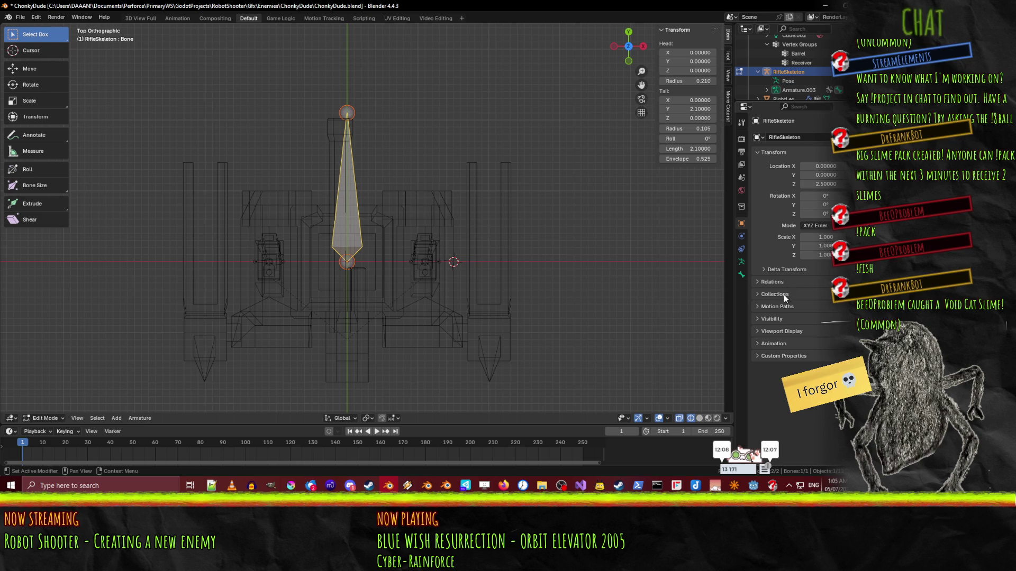
# Rename the bone to Barrel in Bone properties and save ChonkyDude.blend
pyautogui.click(741, 274)
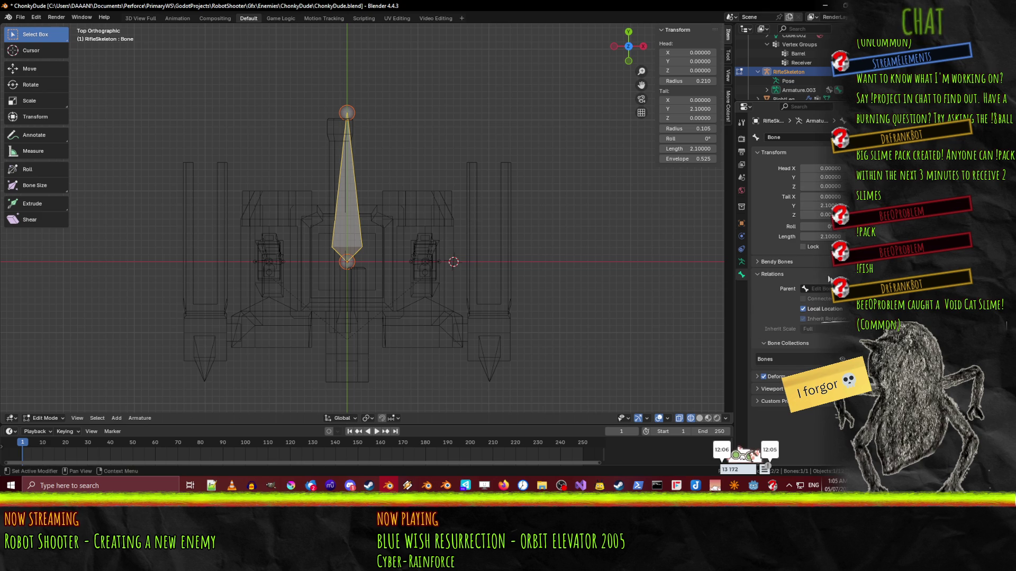
pyautogui.click(798, 138)
pyautogui.write('Barrel')
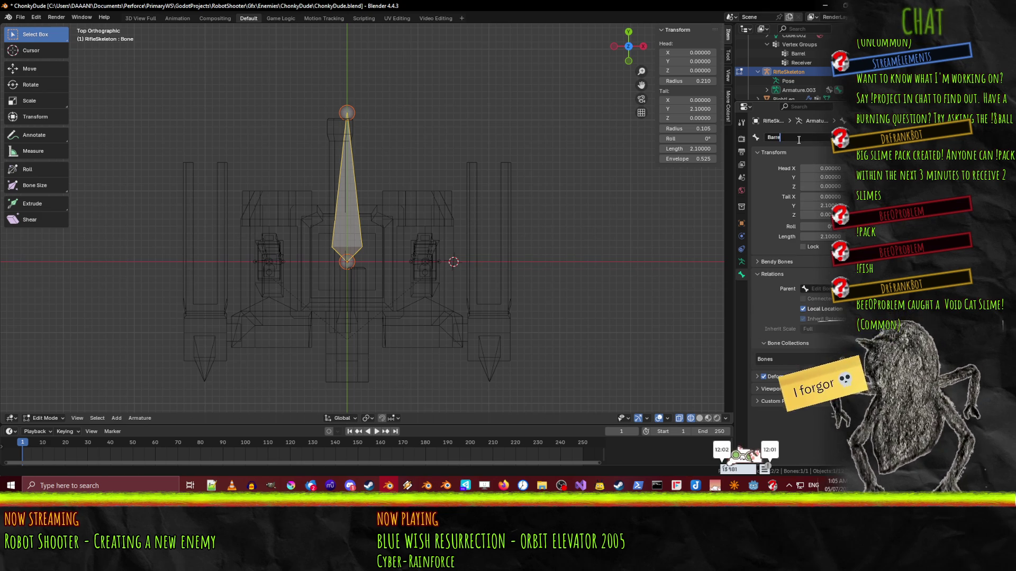
pyautogui.press('Return')
pyautogui.hotkey('ctrl', 's')
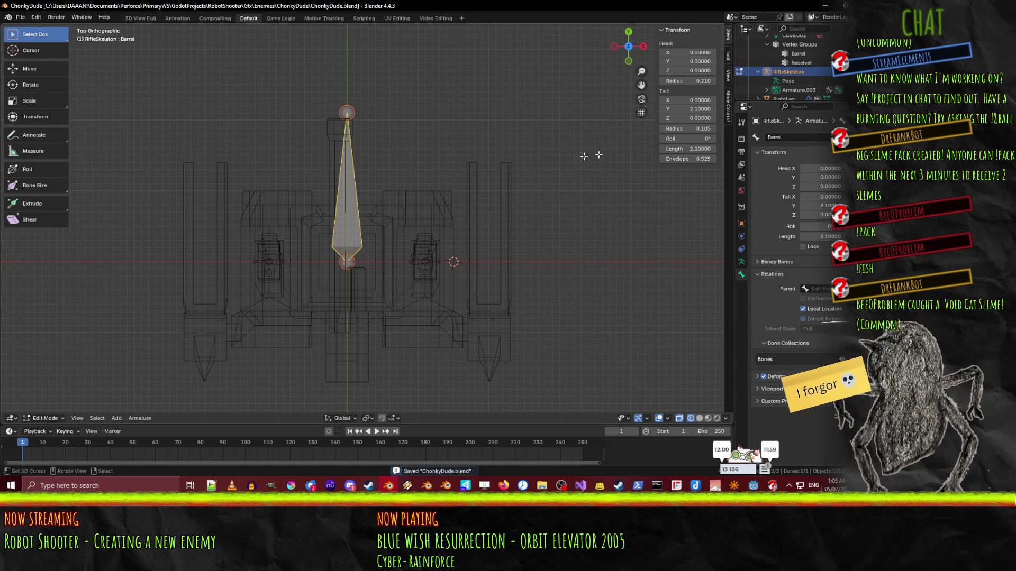
pyautogui.scroll(3, 802, 71)
pyautogui.click(789, 72)
# Rename the Cube.002 mesh data to RifleMesh and save
pyautogui.doubleClick(788, 72)
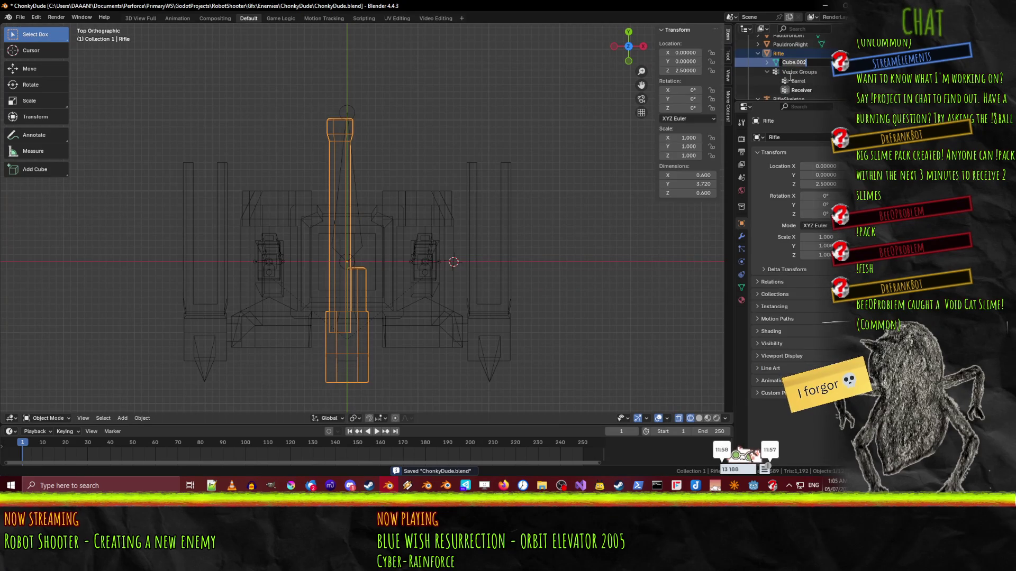
pyautogui.scroll(-1, 797, 84)
pyautogui.write('RifleMesh')
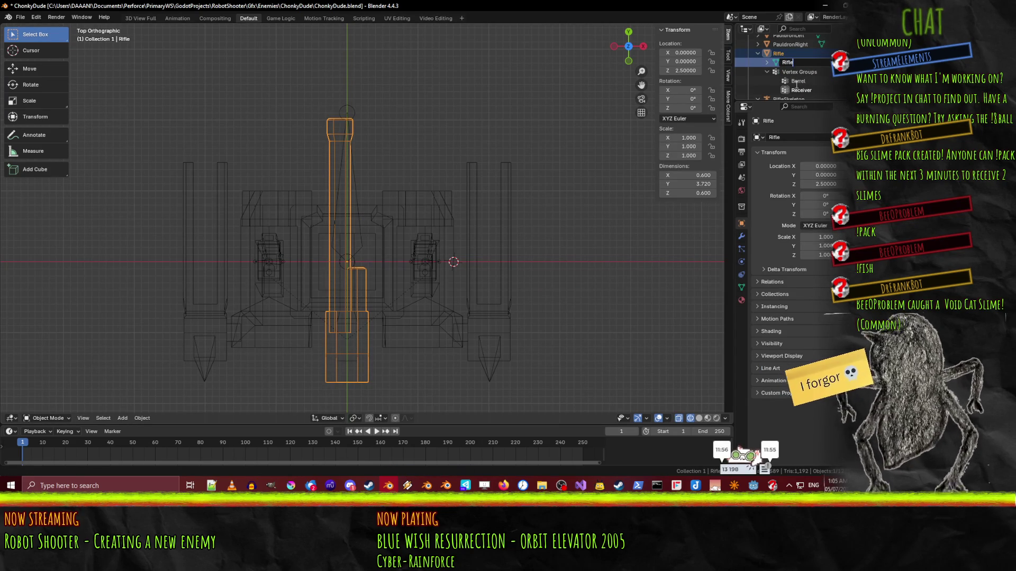
pyautogui.press('Return')
pyautogui.hotkey('ctrl', 's')
# Parent Rifle to RifleSkeleton with Armature Deform
pyautogui.moveTo(328, 158)
pyautogui.mouseDown(button='middle')
pyautogui.moveTo(299, 201)
pyautogui.moveTo(365, 216)
pyautogui.moveTo(411, 206)
pyautogui.mouseUp(button='middle')
pyautogui.keyDown('shift'); pyautogui.click(404, 202); pyautogui.keyUp('shift')
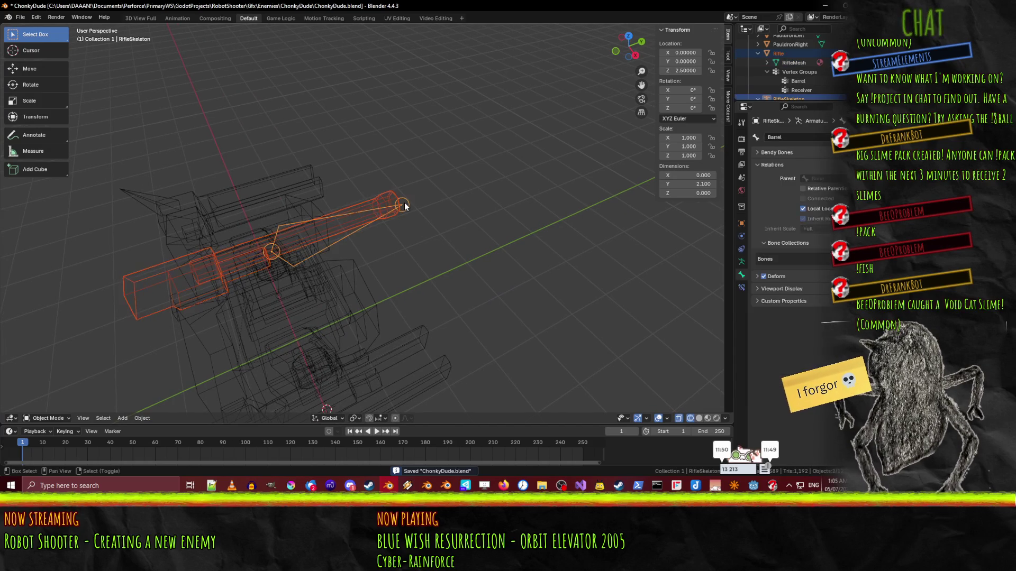
pyautogui.hotkey('ctrl', 'p')
pyautogui.click(405, 202)
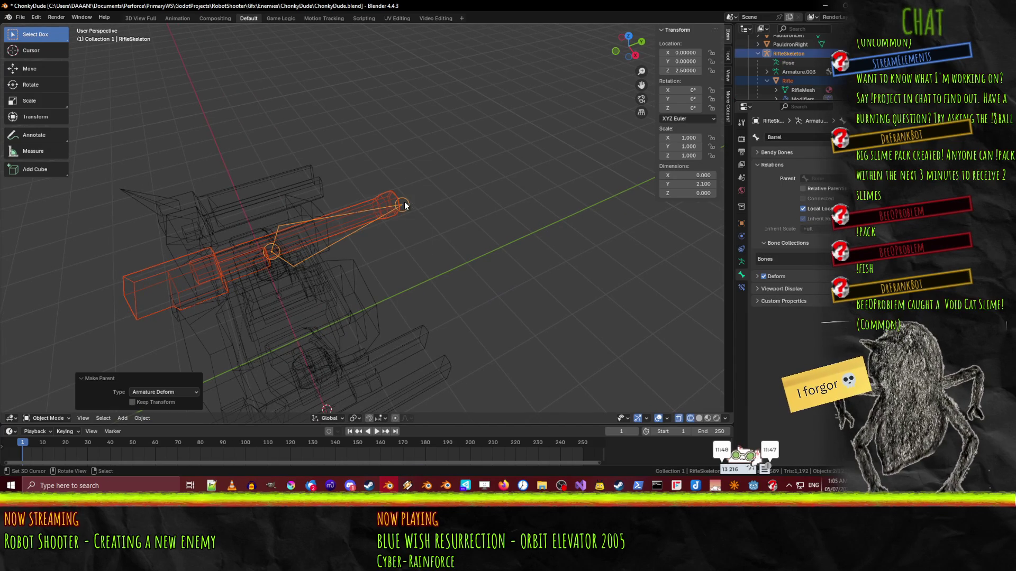
# Switch RifleSkeleton into Pose Mode
pyautogui.press('Tab')
pyautogui.moveTo(432, 225); pyautogui.dragTo(346, 269, button='middle')
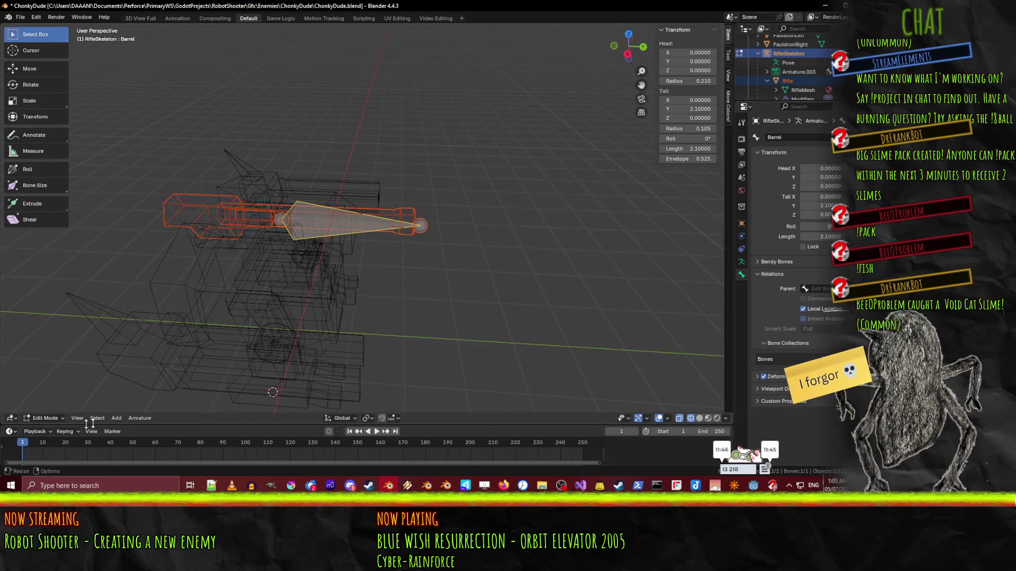
pyautogui.click(46, 417)
pyautogui.click(49, 408)
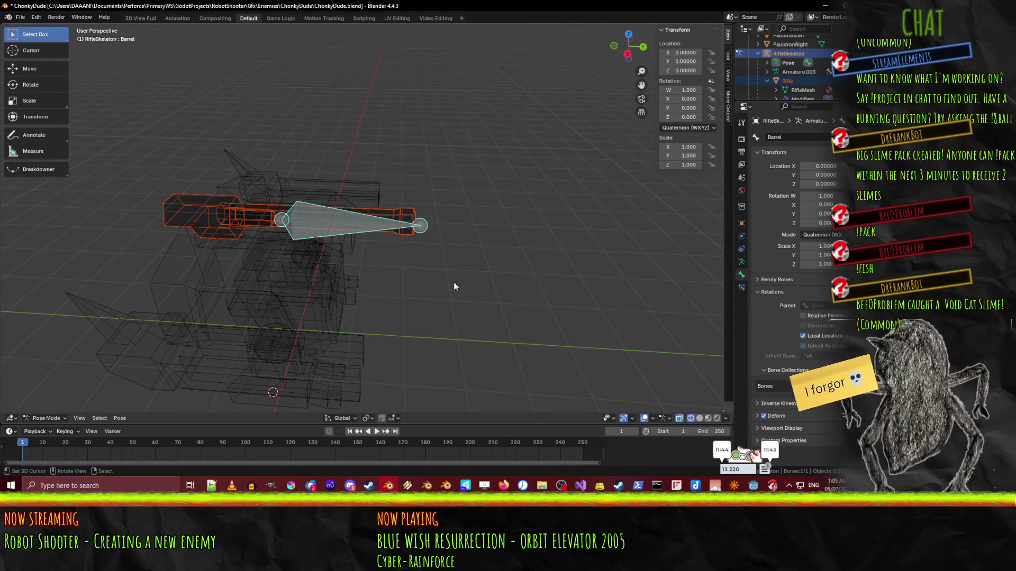
# Switch the viewport to Material Preview to show the UV-grid textures
pyautogui.press('z')
pyautogui.click(468, 317)
pyautogui.moveTo(457, 284)
pyautogui.mouseDown(button='middle')
pyautogui.moveTo(472, 269)
pyautogui.moveTo(440, 257)
pyautogui.mouseUp(button='middle')
pyautogui.press('KP_7')
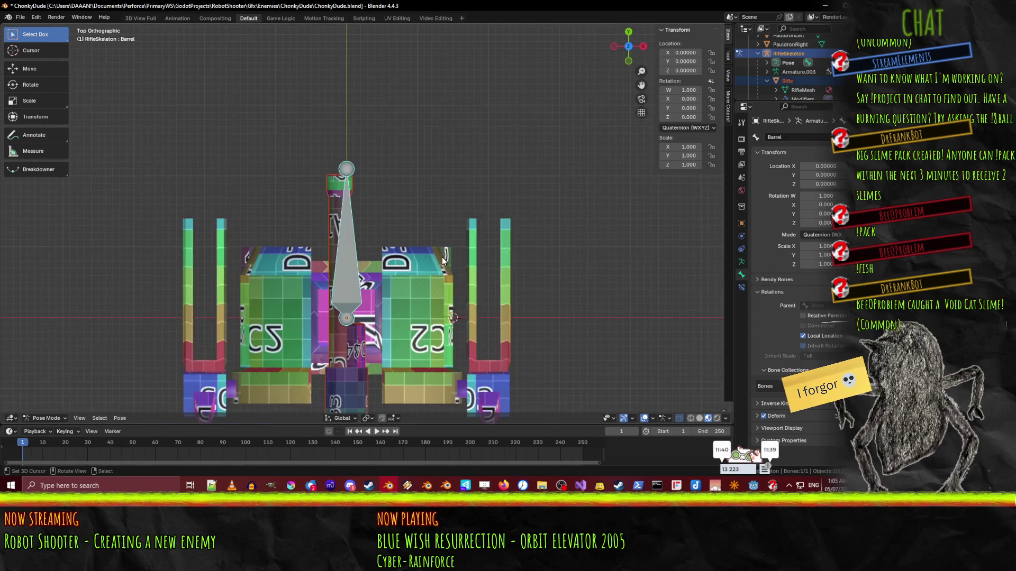
# Test-move the Barrel bone along Y so the rifle follows, then cancel to restore its rest position
pyautogui.press('g')
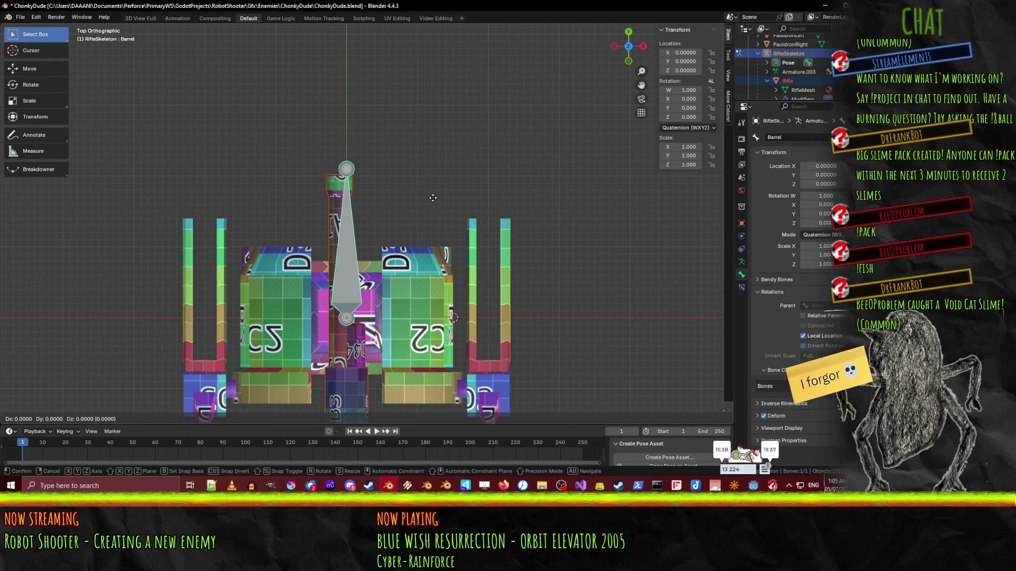
pyautogui.press('Escape')
pyautogui.moveTo(437, 238)
pyautogui.mouseDown(button='middle')
pyautogui.moveTo(429, 273)
pyautogui.moveTo(459, 297)
pyautogui.mouseUp(button='middle')
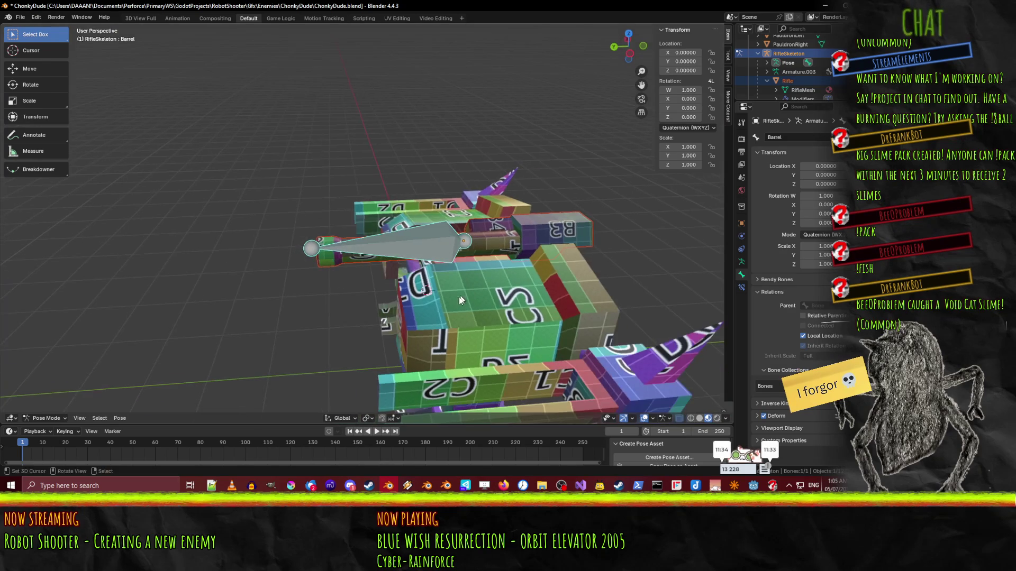
pyautogui.press('g')
pyautogui.press('y')
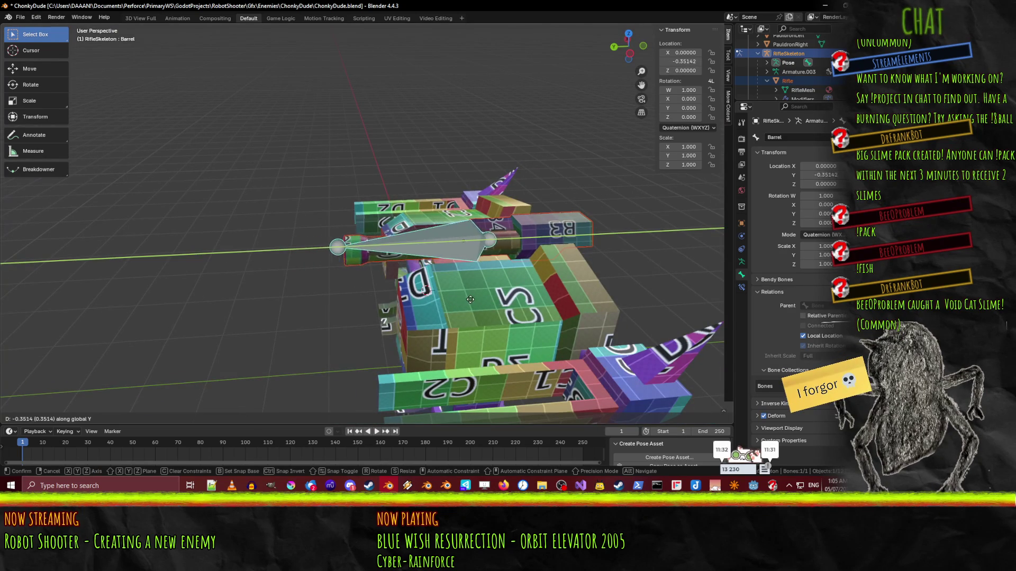
pyautogui.press('Escape')
# Save ChonkyDude.blend and inspect the rigged robot from a low side angle
pyautogui.moveTo(475, 305)
pyautogui.mouseDown(button='middle')
pyautogui.moveTo(495, 290)
pyautogui.moveTo(362, 295)
pyautogui.moveTo(450, 290)
pyautogui.moveTo(432, 299)
pyautogui.mouseUp(button='middle')
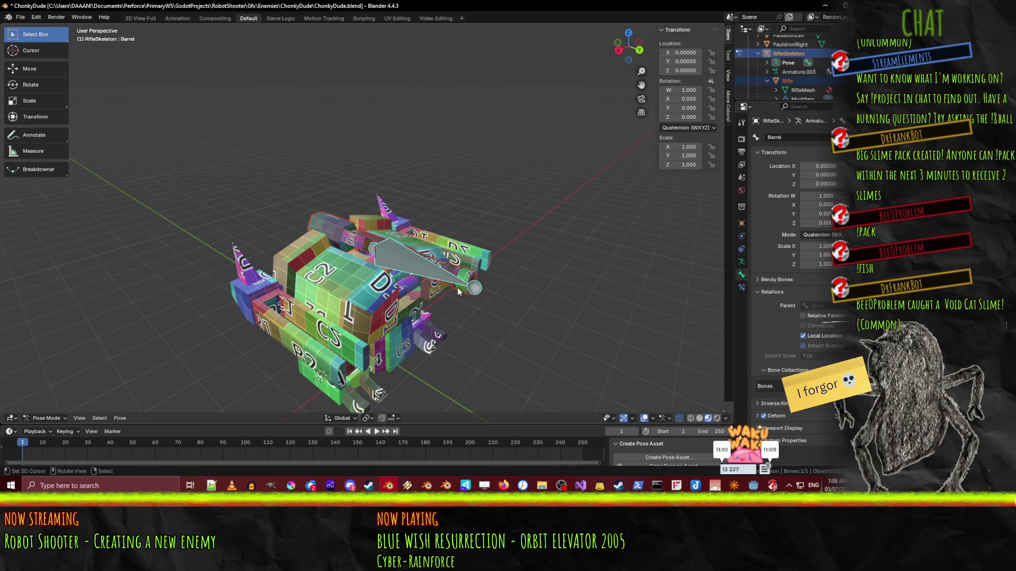
pyautogui.hotkey('ctrl', 's')
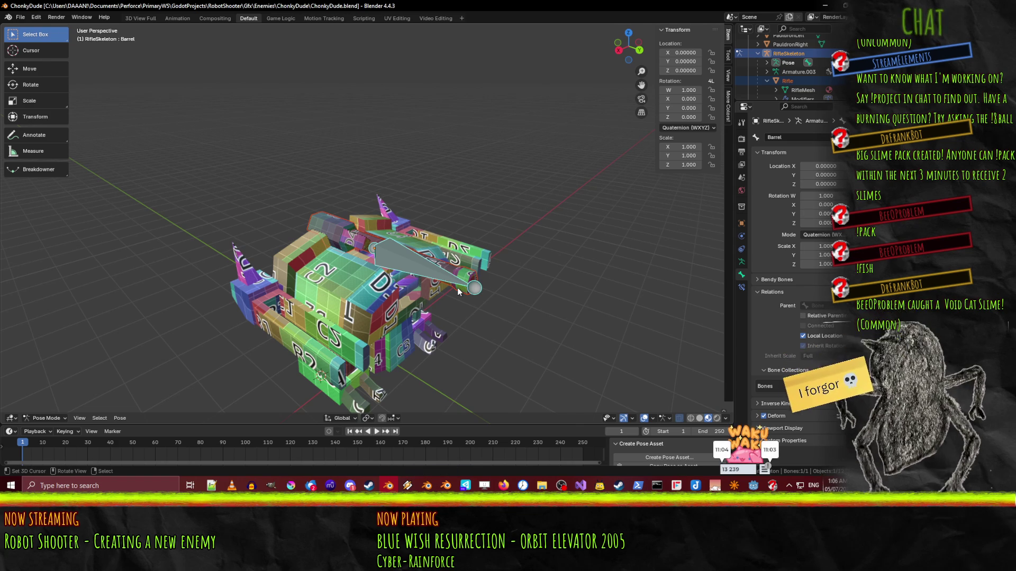
pyautogui.moveTo(400, 362)
pyautogui.mouseDown(button='middle')
pyautogui.moveTo(358, 305)
pyautogui.moveTo(490, 316)
pyautogui.moveTo(437, 252)
pyautogui.moveTo(381, 251)
pyautogui.moveTo(465, 291)
pyautogui.moveTo(344, 247)
pyautogui.moveTo(398, 266)
pyautogui.mouseUp(button='middle')
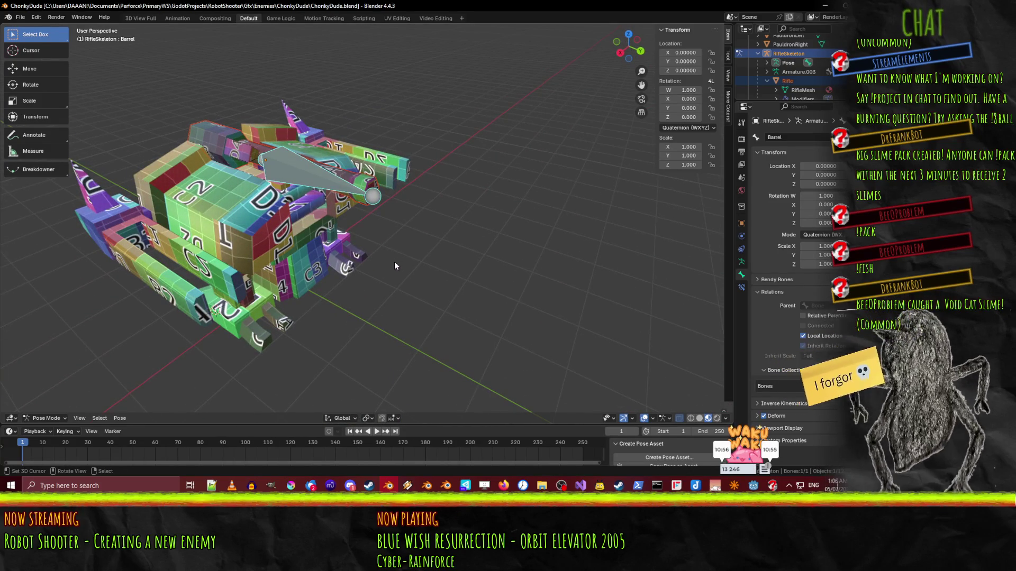